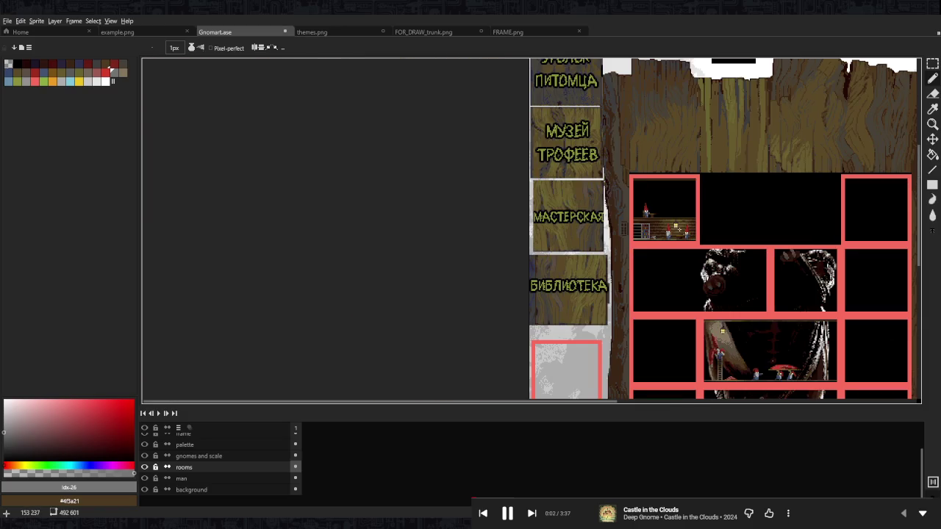
# - Review the FRAME, trunk, themes and example reference images, then return to Gnomart.ase
pyautogui.scroll(4, 662, 227)
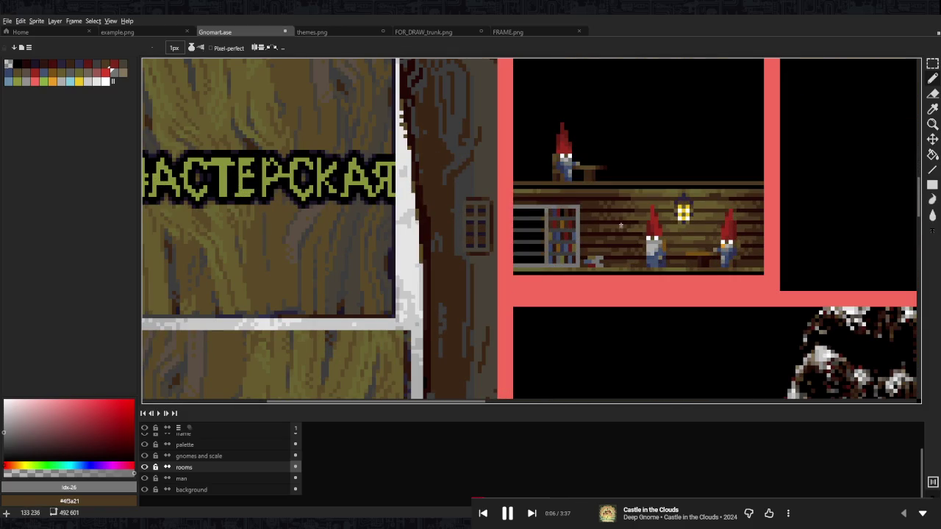
pyautogui.click(528, 32)
pyautogui.click(441, 31)
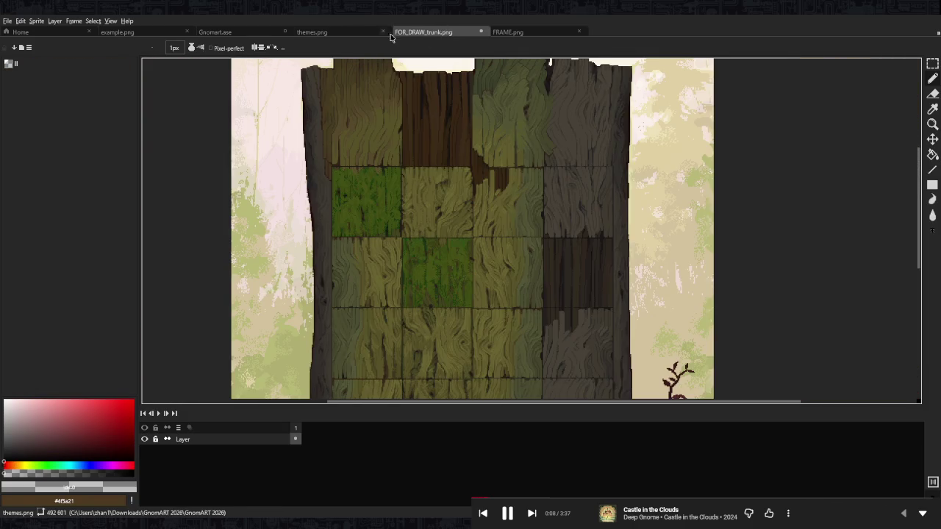
pyautogui.click(359, 32)
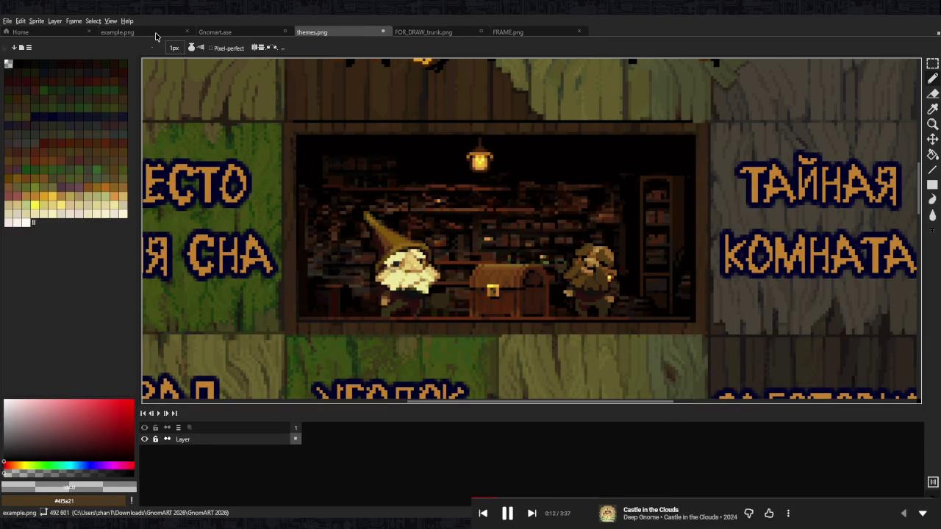
pyautogui.click(156, 33)
pyautogui.click(215, 31)
# - Pencil a black pixel line along the workshop bookshelf's right edge
pyautogui.scroll(1, 574, 227)
pyautogui.scroll(2, 621, 210)
pyautogui.keyDown('alt'); pyautogui.click(504, 210); pyautogui.keyUp('alt')
pyautogui.click(609, 223)
pyautogui.click(609, 257)
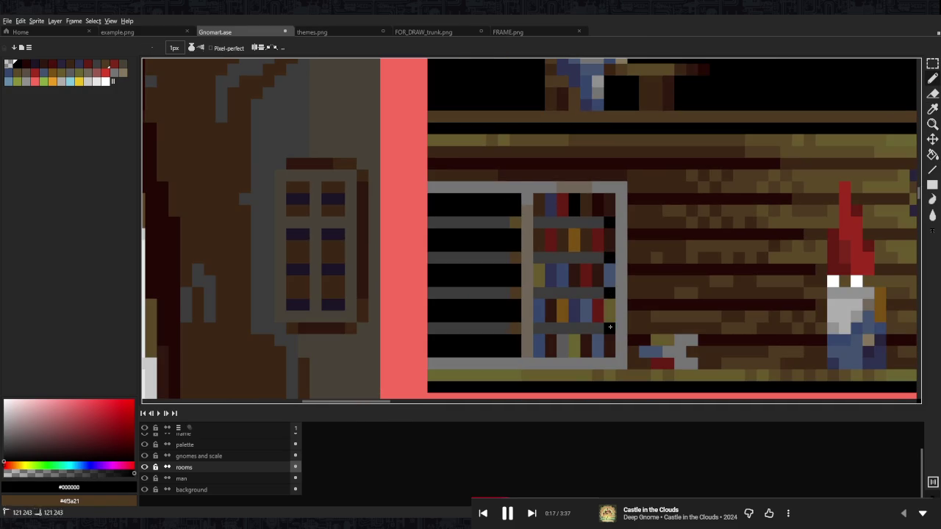
# - Marquee-select the bookshelf area of the workshop room
pyautogui.scroll(-5, 574, 269)
pyautogui.scroll(3, 592, 261)
pyautogui.scroll(2, 577, 267)
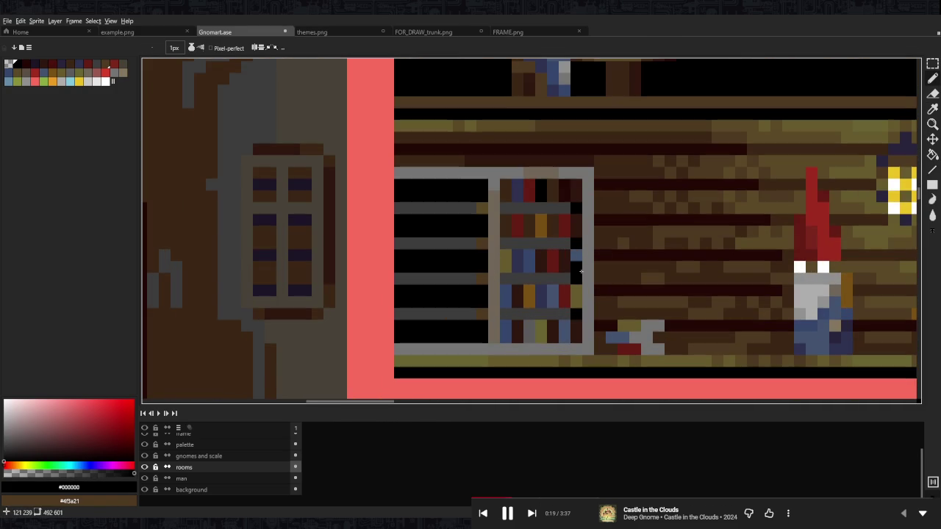
pyautogui.press('m')
pyautogui.moveTo(583, 178); pyautogui.dragTo(499, 344)
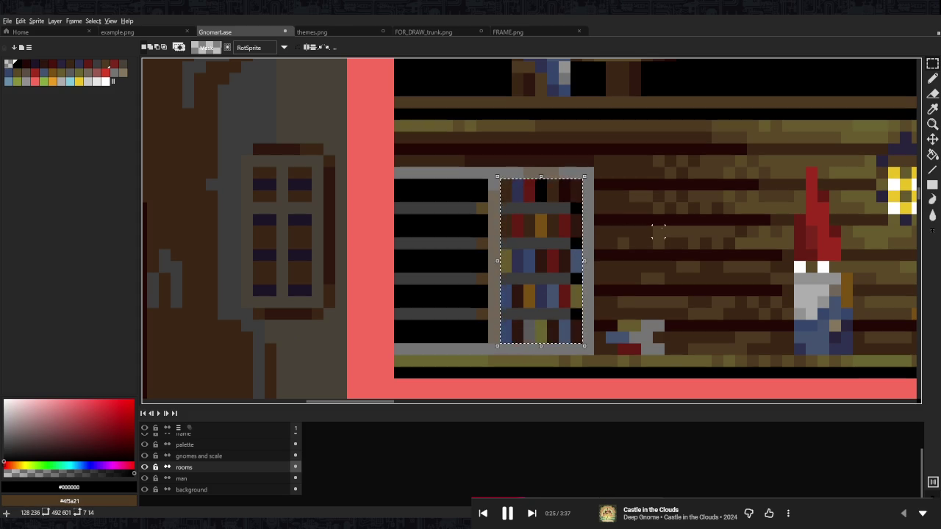
# - Paint darker pixels over the shelf's books and tint them dark purple
pyautogui.scroll(-6, 552, 197)
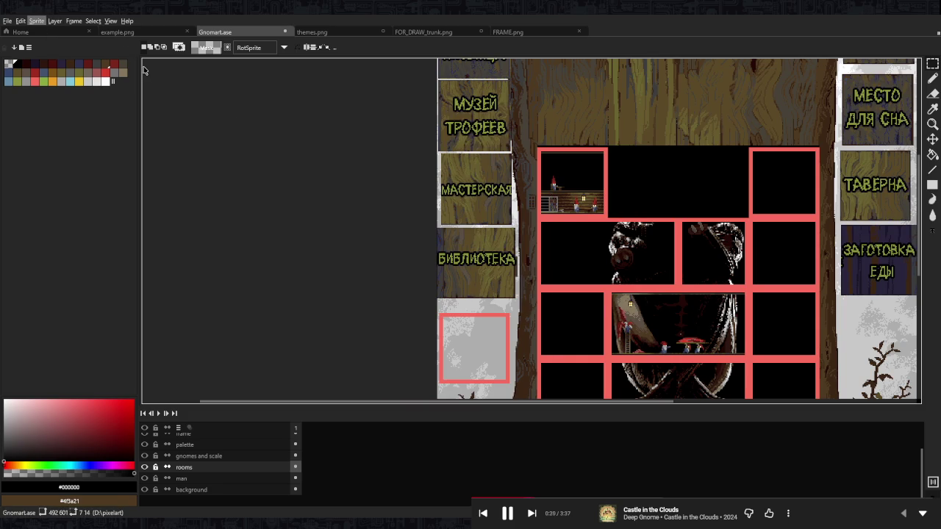
pyautogui.scroll(2, 625, 179)
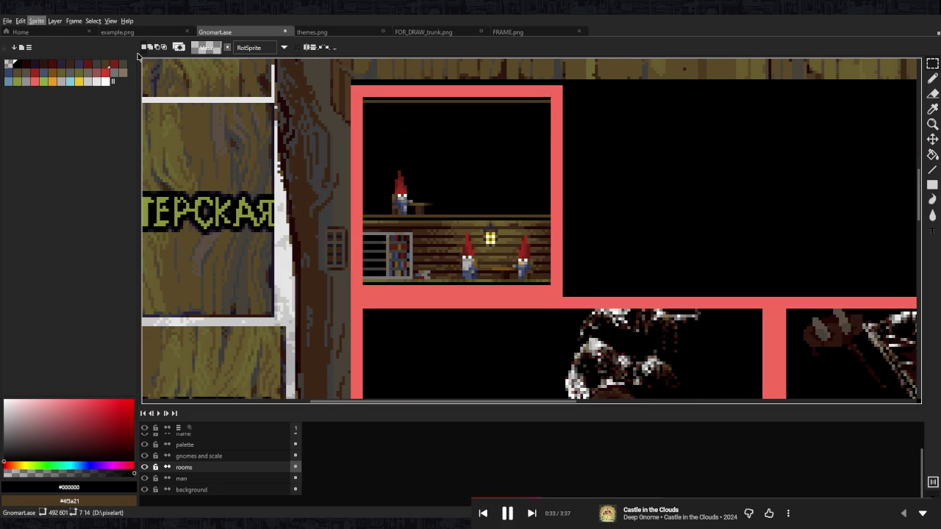
pyautogui.scroll(1, 467, 229)
pyautogui.scroll(1, 478, 199)
pyautogui.scroll(1, 481, 189)
pyautogui.press('i')
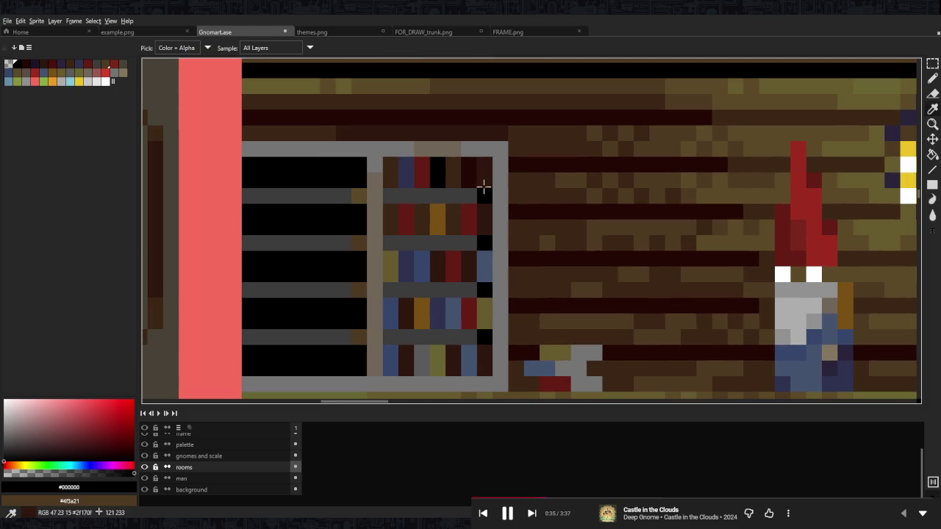
pyautogui.press('b')
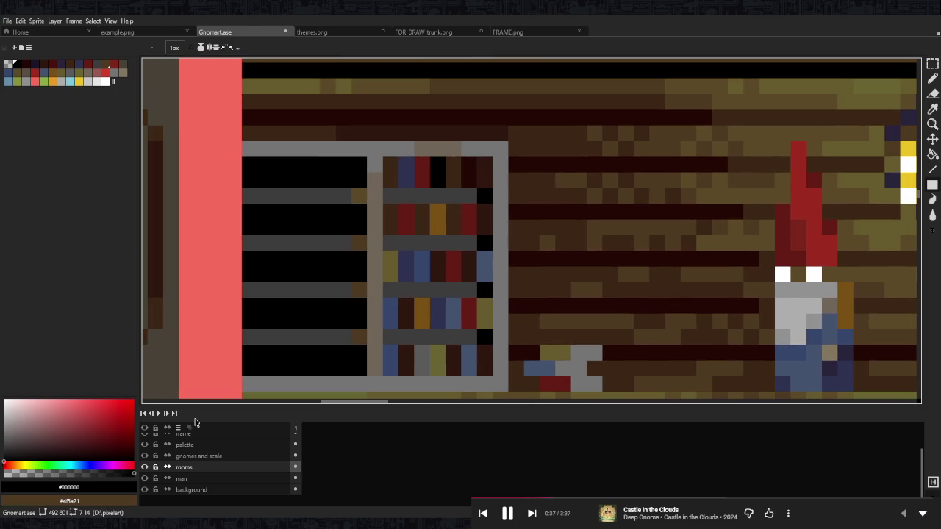
pyautogui.moveTo(484, 165)
pyautogui.mouseDown()
pyautogui.moveTo(408, 350)
pyautogui.moveTo(481, 315)
pyautogui.mouseUp()
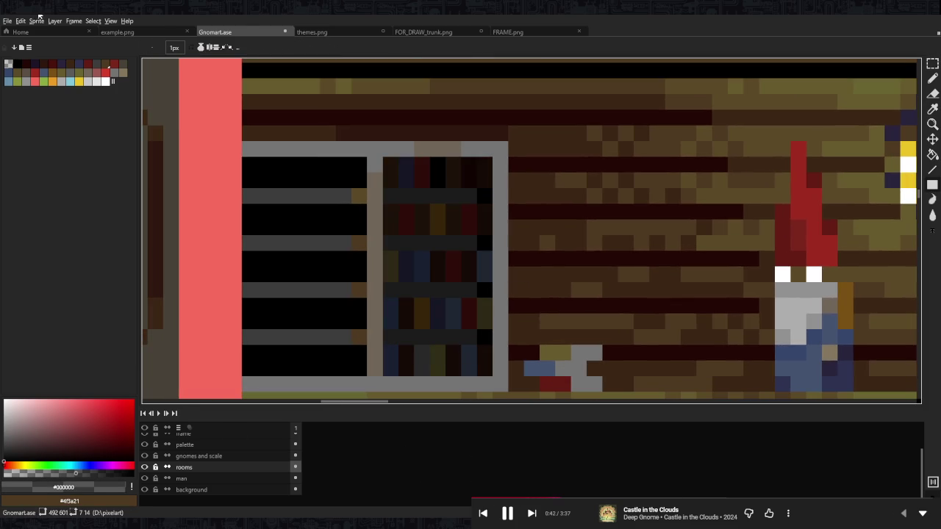
pyautogui.hotkey('ctrl', 'y')
# - Eyedrop the dark brown of the wall planks as the drawing colour
pyautogui.scroll(-3, 466, 145)
pyautogui.scroll(-2, 466, 146)
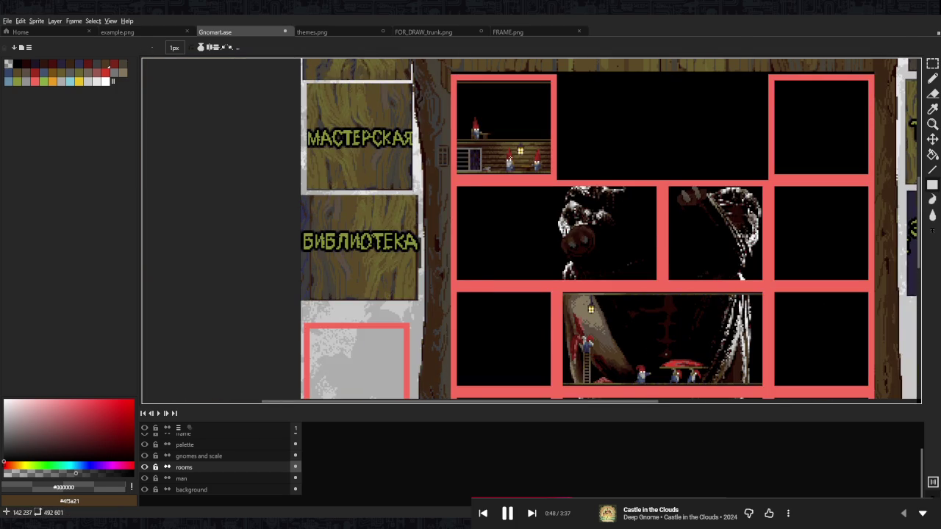
pyautogui.scroll(-2, 471, 158)
pyautogui.scroll(3, 558, 161)
pyautogui.scroll(2, 557, 161)
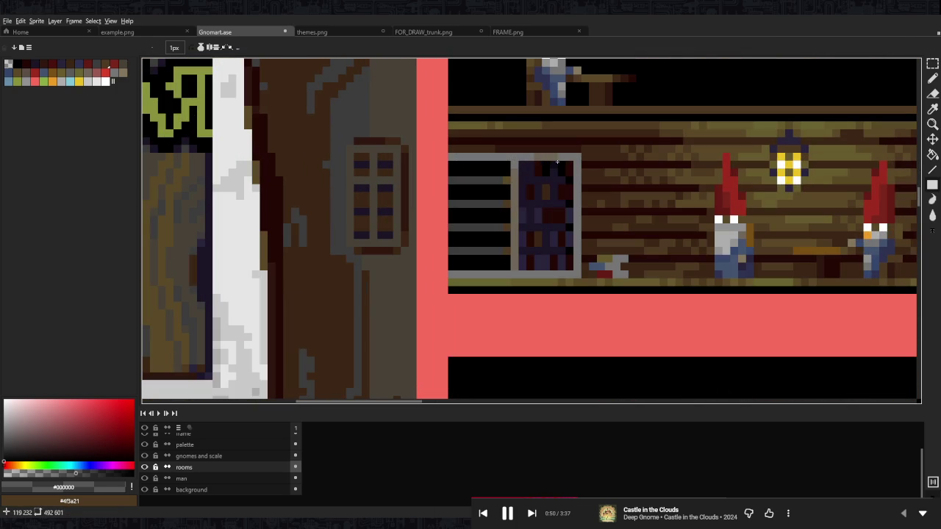
pyautogui.press('i')
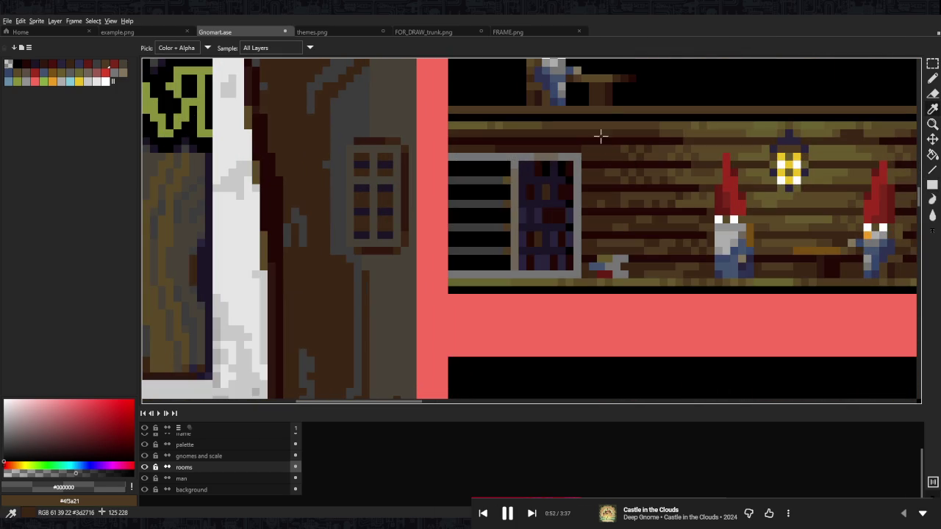
pyautogui.click(309, 103)
pyautogui.press('b')
pyautogui.scroll(1, 552, 146)
# - Try that brown on the bookshelf's grey top, undo it, and choose #2f170f instead
pyautogui.moveTo(552, 145); pyautogui.dragTo(360, 169)
pyautogui.click(602, 190)
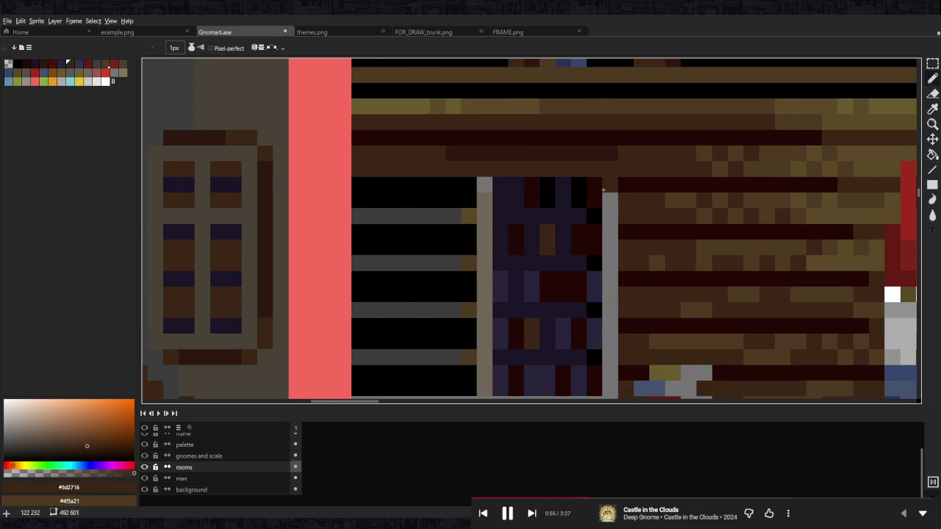
pyautogui.scroll(-1, 603, 191)
pyautogui.hotkey('ctrl', 'z')
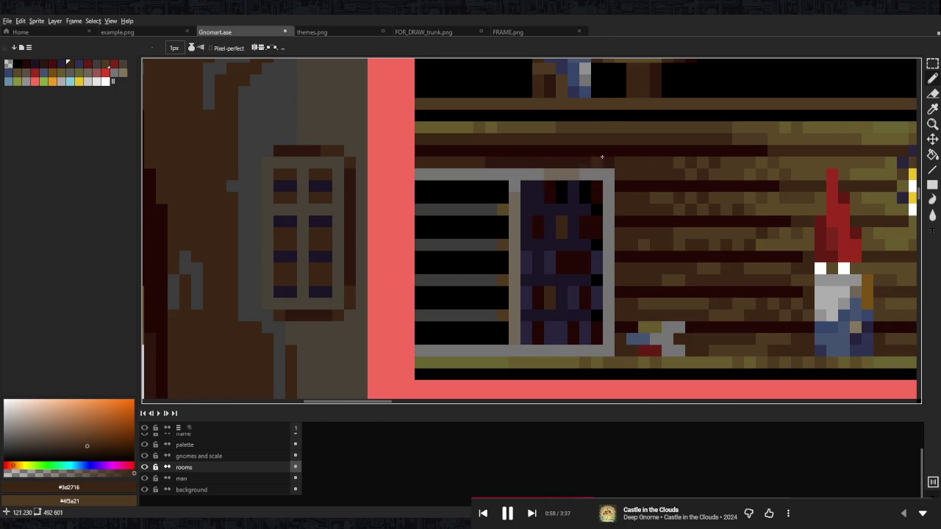
pyautogui.keyDown('alt'); pyautogui.click(504, 158); pyautogui.keyUp('alt')
pyautogui.scroll(-2, 574, 165)
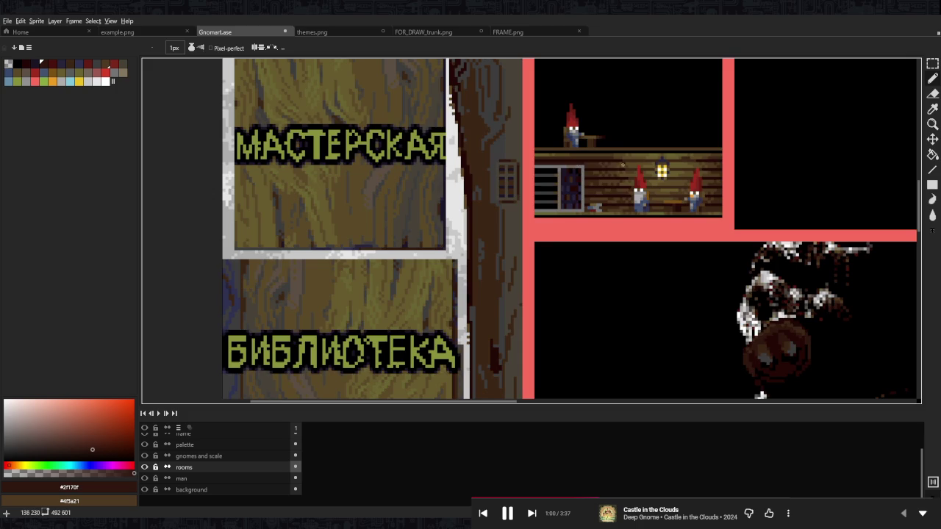
pyautogui.scroll(2, 620, 165)
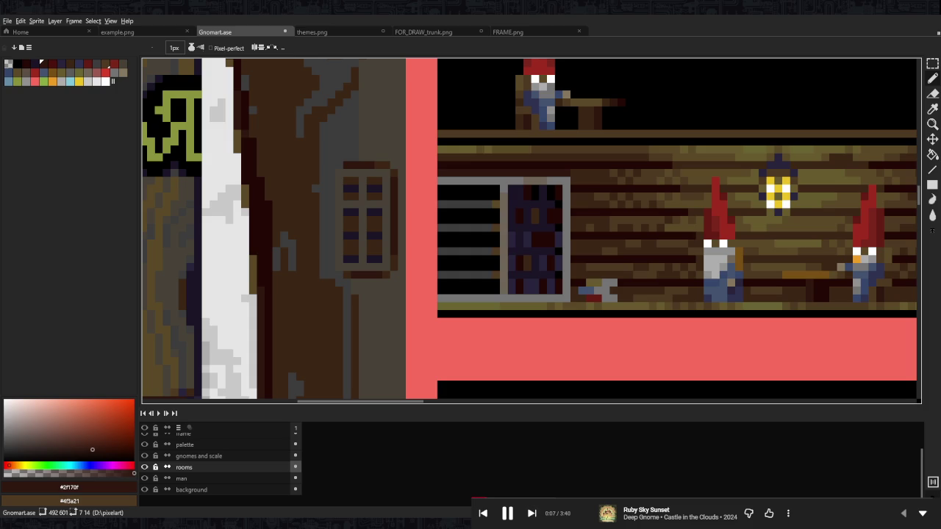
# - Pan and zoom around the workshop room to bring the window frame into view
pyautogui.moveTo(668, 226)
pyautogui.mouseDown()
pyautogui.moveTo(514, 251)
pyautogui.moveTo(489, 210)
pyautogui.mouseUp()
pyautogui.press('m')
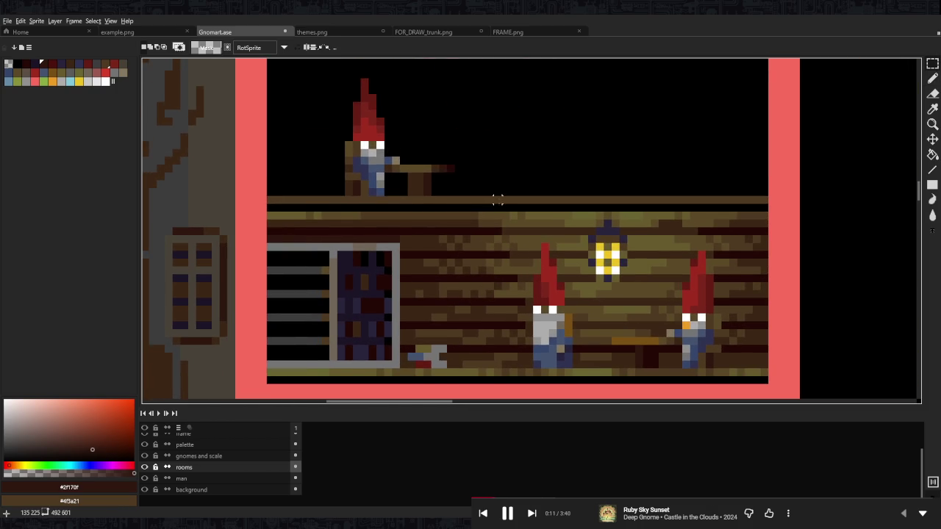
pyautogui.hscroll(-2, 461, 227)
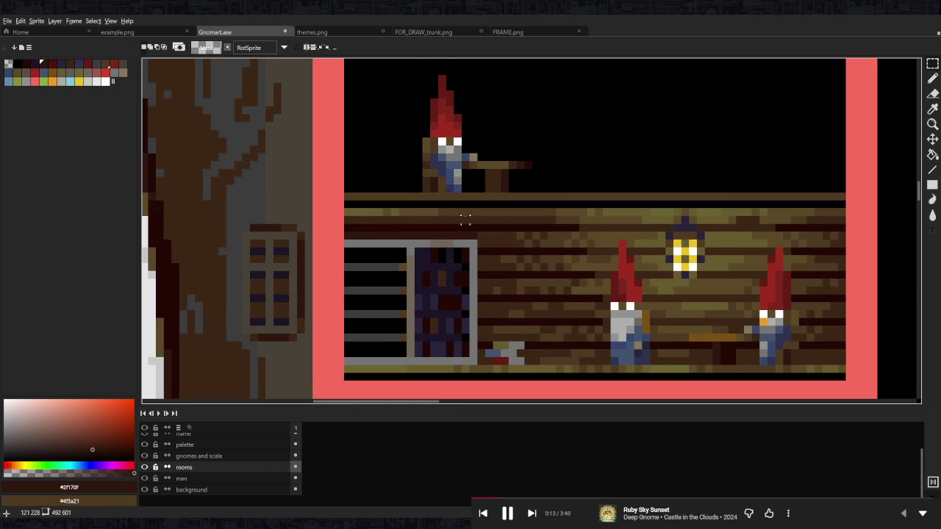
pyautogui.press('b')
pyautogui.scroll(3, 434, 242)
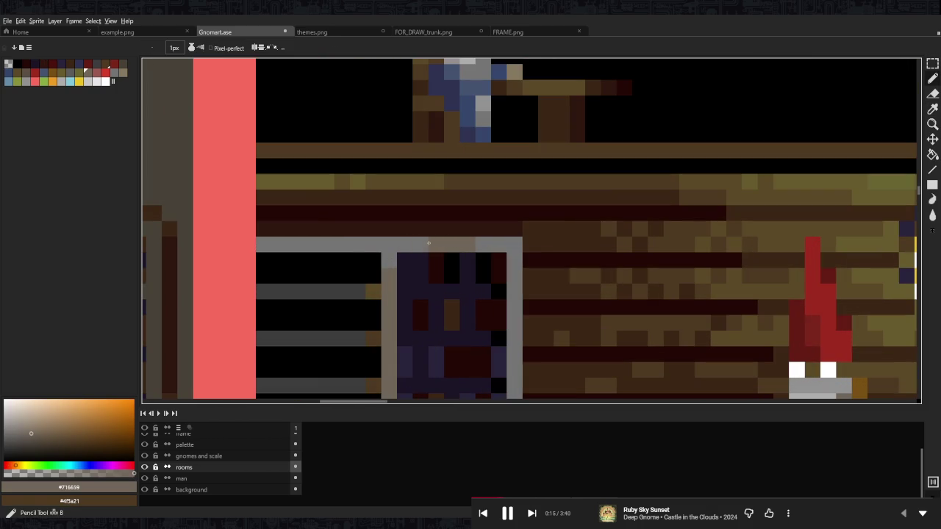
pyautogui.hscroll(-3, 389, 260)
pyautogui.scroll(-2, 389, 260)
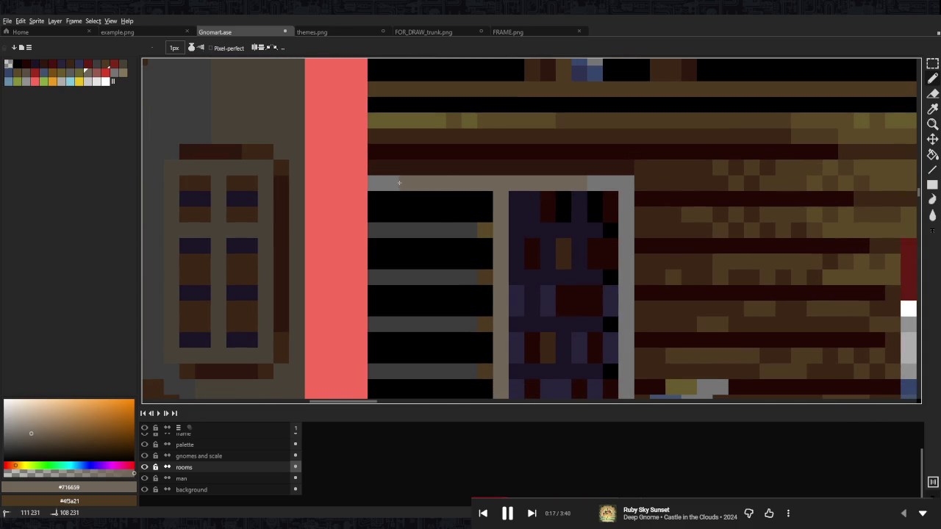
pyautogui.scroll(-1, 400, 184)
pyautogui.scroll(-2, 400, 183)
pyautogui.hscroll(3, 504, 180)
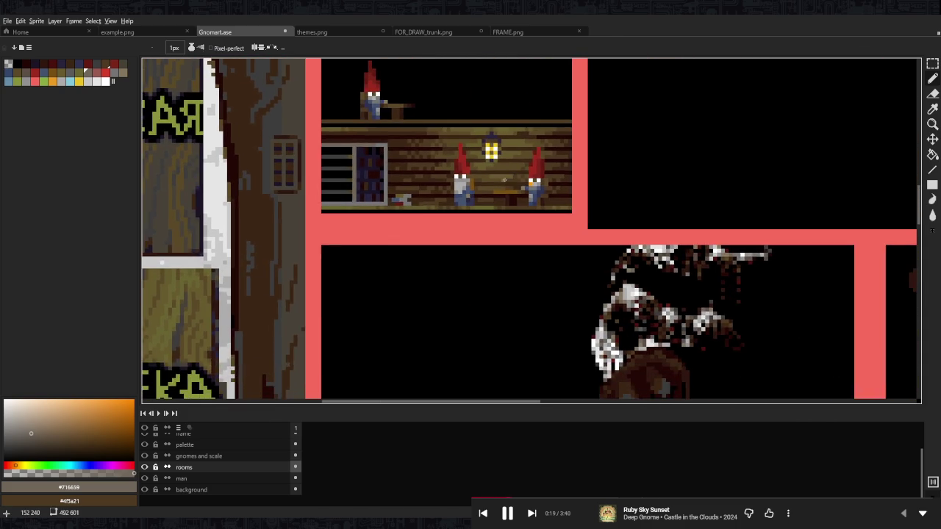
pyautogui.scroll(-2, 505, 180)
pyautogui.hscroll(3, 515, 169)
pyautogui.hscroll(3, 558, 147)
pyautogui.scroll(2, 613, 126)
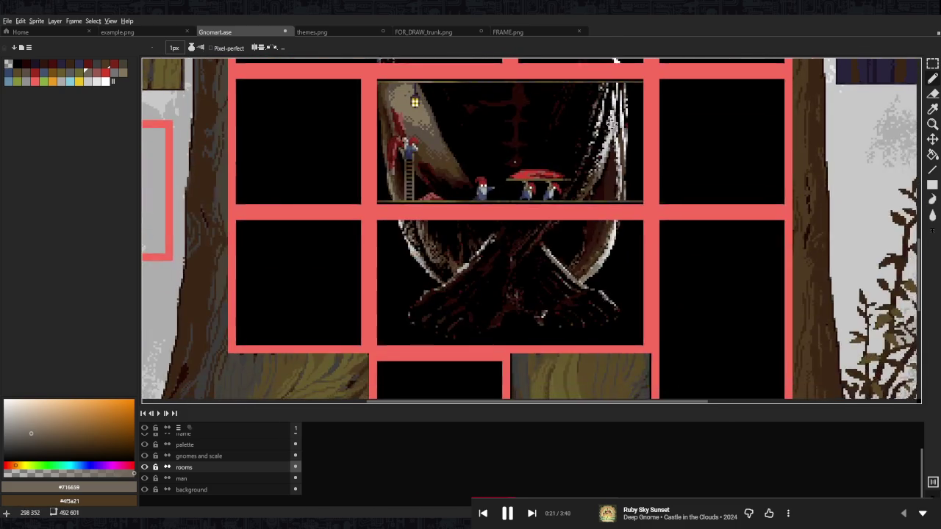
pyautogui.scroll(-3, 614, 126)
pyautogui.hscroll(2, 614, 126)
pyautogui.scroll(-1, 623, 157)
pyautogui.hscroll(-3, 580, 162)
# - Draw #716659 along the window frame's bottom light-grey row
pyautogui.scroll(2, 580, 169)
pyautogui.hscroll(-2, 578, 184)
pyautogui.scroll(2, 576, 199)
pyautogui.scroll(2, 576, 200)
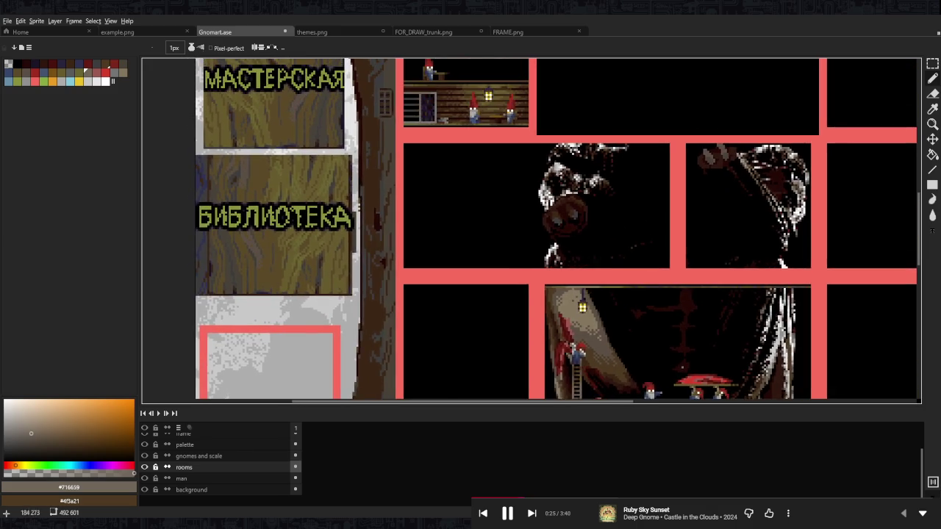
pyautogui.scroll(3, 515, 220)
pyautogui.hscroll(-2, 514, 220)
pyautogui.scroll(3, 434, 243)
pyautogui.scroll(2, 413, 253)
pyautogui.scroll(2, 413, 253)
pyautogui.hscroll(-2, 413, 252)
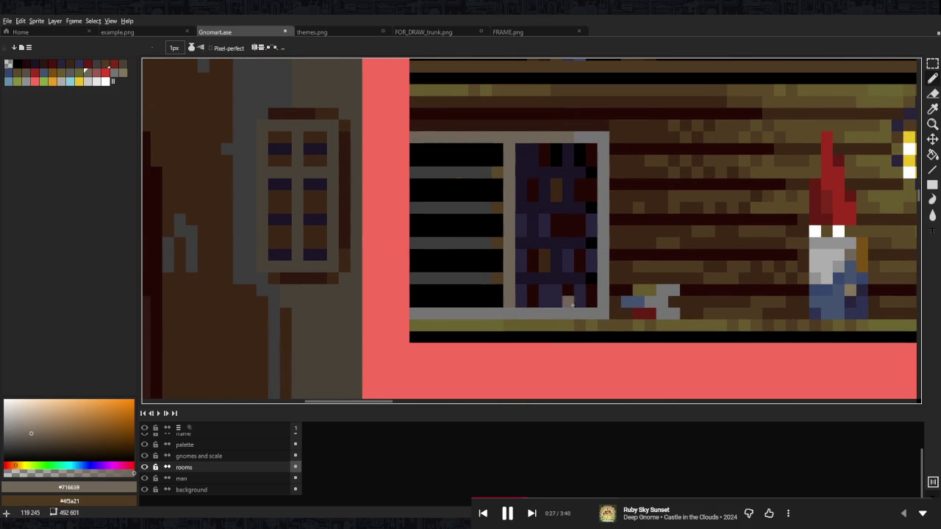
pyautogui.moveTo(589, 313); pyautogui.dragTo(412, 314)
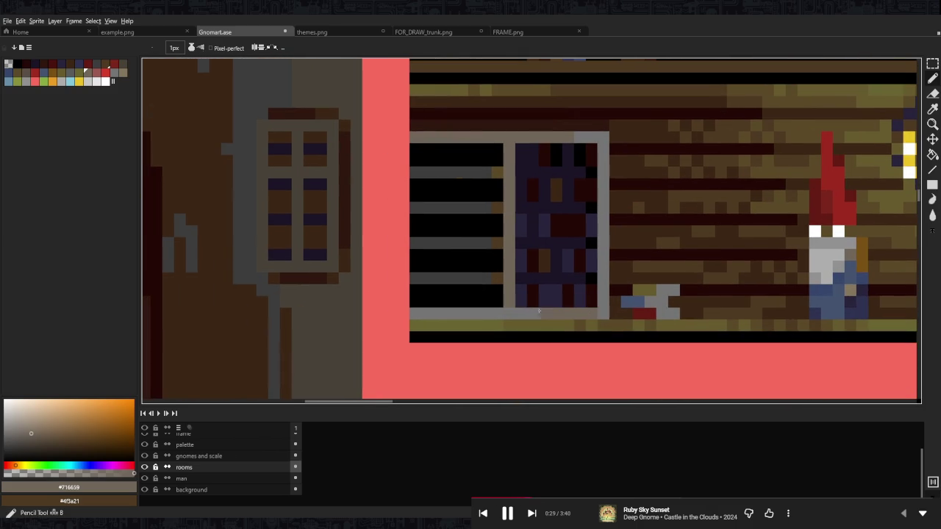
pyautogui.scroll(2, 536, 152)
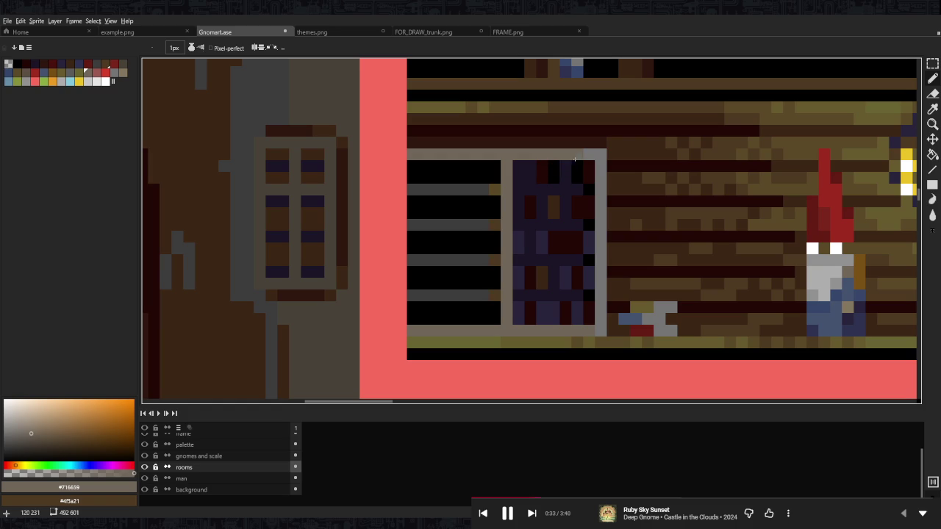
pyautogui.hscroll(4, 616, 165)
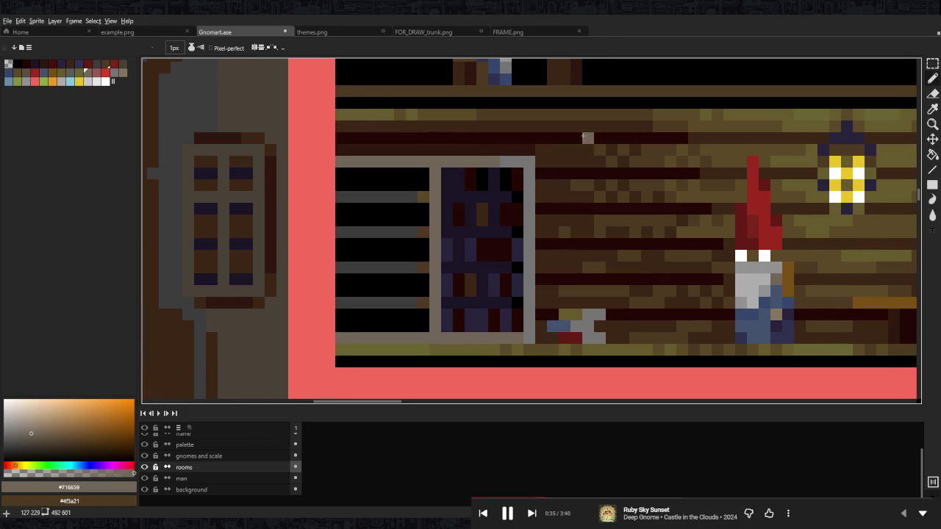
# - Pick a dark brown and darken the window frame's left bar, discarding a top-bar stroke
pyautogui.keyDown('alt'); pyautogui.click(804, 158); pyautogui.keyUp('alt')
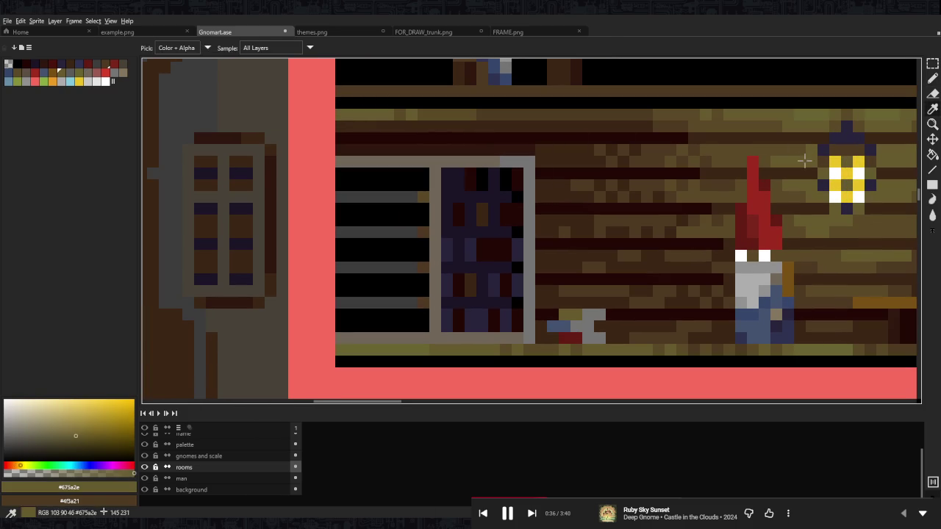
pyautogui.keyDown('alt'); pyautogui.click(491, 157); pyautogui.keyUp('alt')
pyautogui.keyDown('alt'); pyautogui.click(559, 154); pyautogui.keyUp('alt')
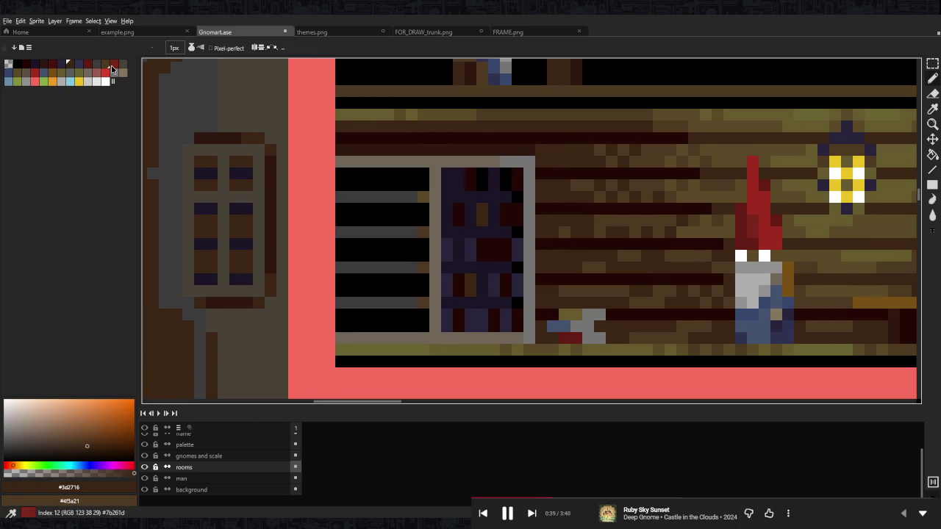
pyautogui.click(107, 65)
pyautogui.click(20, 76)
pyautogui.moveTo(478, 162); pyautogui.dragTo(338, 161)
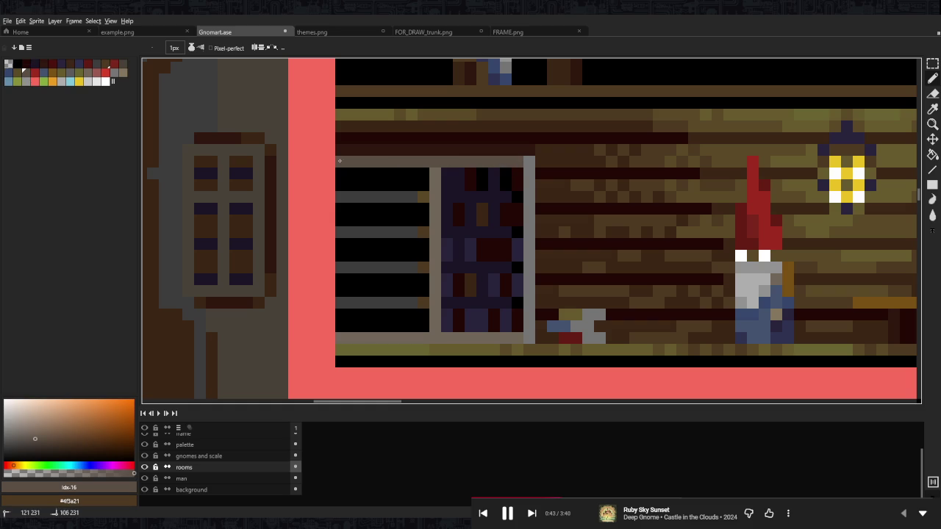
pyautogui.hotkey('ctrl', 'z')
pyautogui.moveTo(435, 194); pyautogui.dragTo(435, 332)
# - Paint grey bars across the bookshelf using the window's grey, undoing the lower one
pyautogui.scroll(-3, 435, 332)
pyautogui.scroll(-1, 496, 203)
pyautogui.scroll(2, 496, 202)
pyautogui.scroll(2, 496, 203)
pyautogui.keyDown('alt'); pyautogui.click(390, 191); pyautogui.keyUp('alt')
pyautogui.moveTo(518, 192); pyautogui.dragTo(424, 191)
pyautogui.moveTo(518, 238)
pyautogui.mouseDown()
pyautogui.moveTo(418, 238)
pyautogui.moveTo(425, 229)
pyautogui.mouseUp()
pyautogui.hotkey('ctrl', 'z')
# - Dot dark-brown book pixels into the bookshelf's upper rows and remove the grey bar
pyautogui.hotkey('ctrl', 'z')
pyautogui.scroll(-2, 524, 231)
pyautogui.scroll(2, 474, 221)
pyautogui.keyDown('alt'); pyautogui.click(473, 221); pyautogui.keyUp('alt')
pyautogui.click(504, 214)
pyautogui.click(503, 227)
pyautogui.click(504, 181)
pyautogui.hotkey('ctrl', 'z')
pyautogui.moveTo(472, 165); pyautogui.dragTo(472, 181)
pyautogui.click(442, 181)
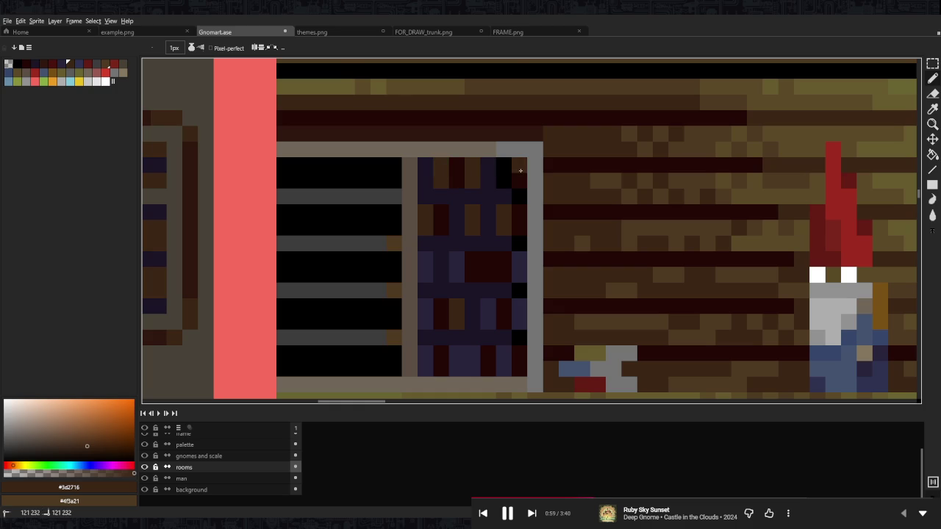
pyautogui.scroll(-5, 540, 210)
pyautogui.scroll(5, 540, 210)
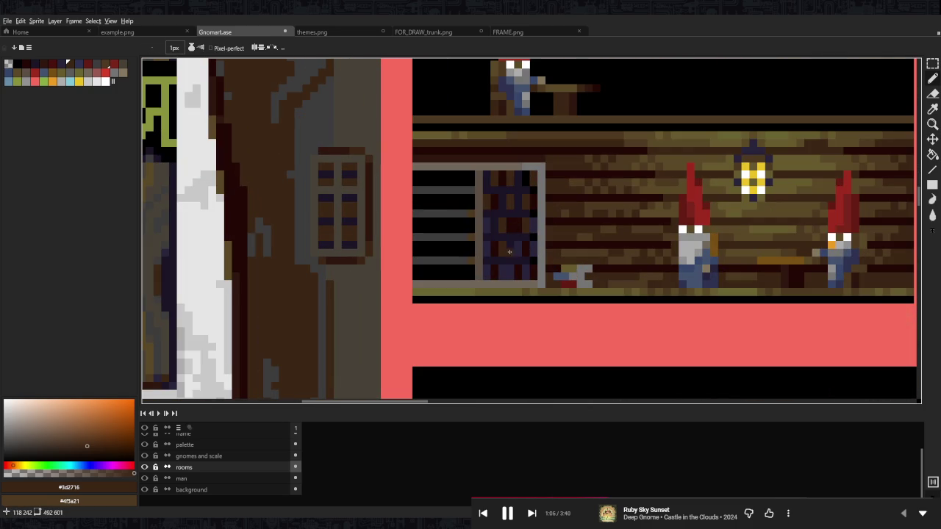
# - Sample the bookshelf's dark purple, dark red and the wall browns to compare shades
pyautogui.keyDown('alt'); pyautogui.click(513, 244); pyautogui.keyUp('alt')
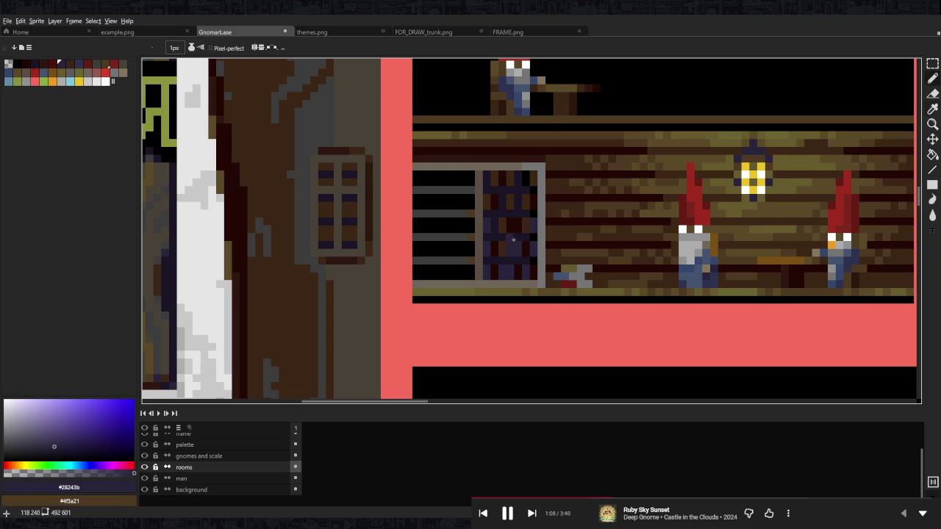
pyautogui.keyDown('alt'); pyautogui.click(520, 246); pyautogui.keyUp('alt')
pyautogui.keyDown('alt'); pyautogui.click(516, 249); pyautogui.keyUp('alt')
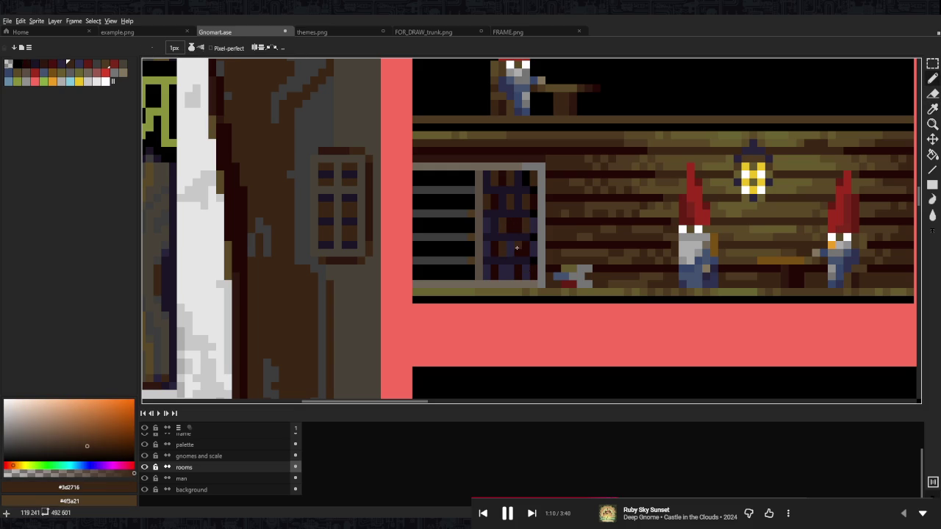
pyautogui.scroll(-2, 541, 242)
pyautogui.scroll(1, 552, 241)
pyautogui.scroll(2, 555, 241)
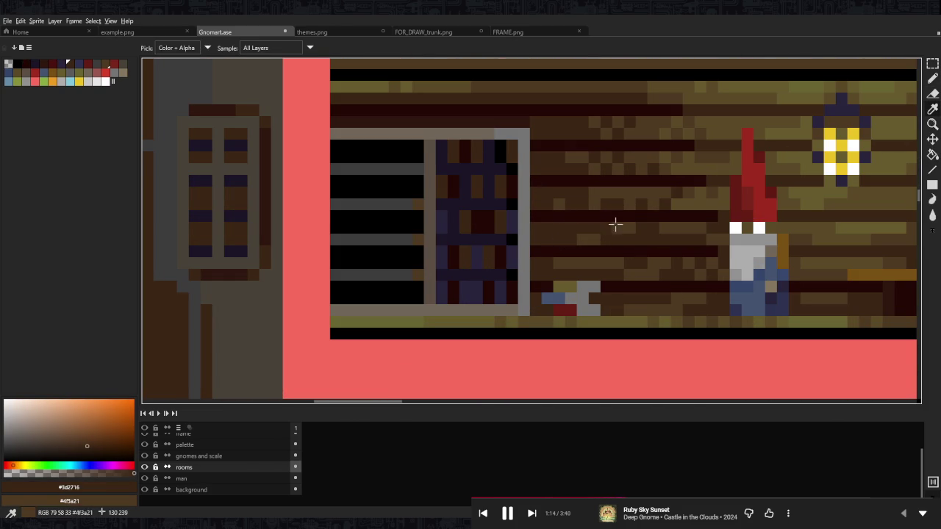
pyautogui.keyDown('alt'); pyautogui.click(685, 203); pyautogui.keyUp('alt')
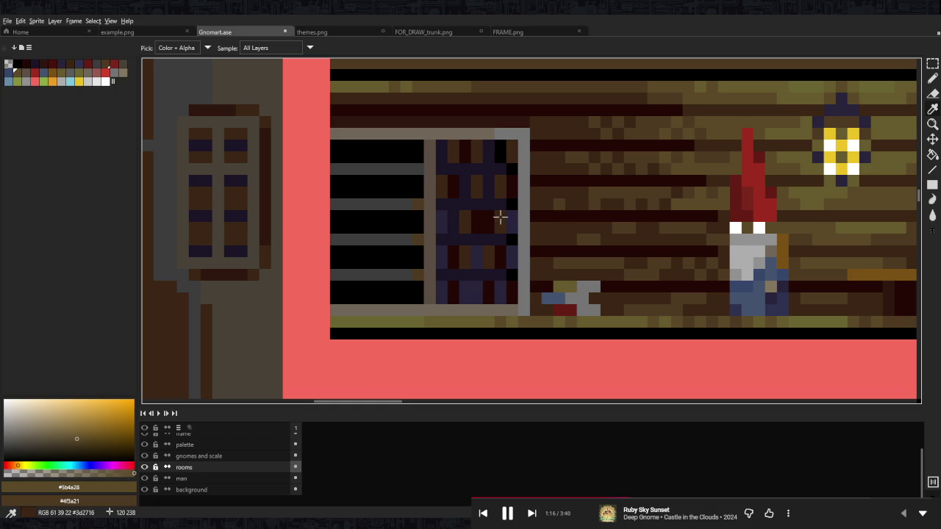
pyautogui.keyDown('alt'); pyautogui.click(500, 216); pyautogui.keyUp('alt')
# - Choose a dark red from the palette and add a dark-red book pixel to the shelf
pyautogui.click(81, 64)
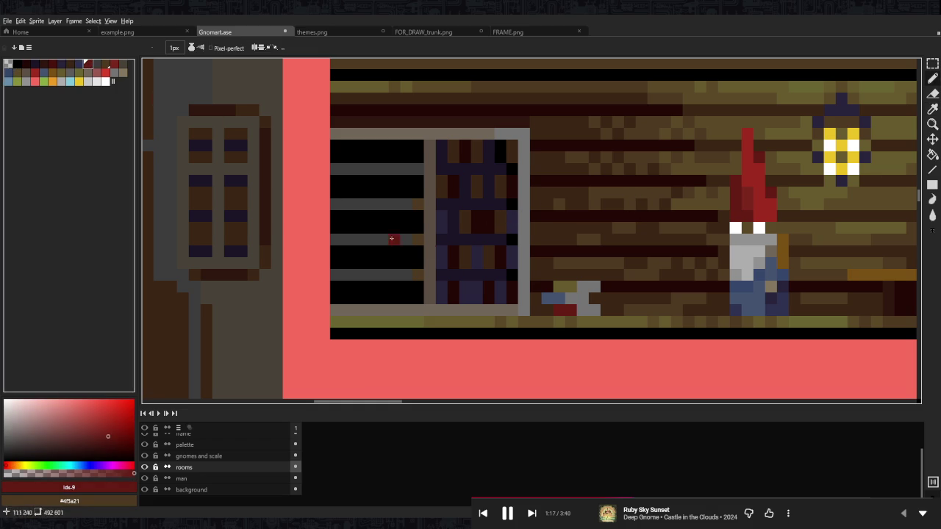
pyautogui.keyDown('alt'); pyautogui.click(500, 297); pyautogui.keyUp('alt')
pyautogui.click(477, 224)
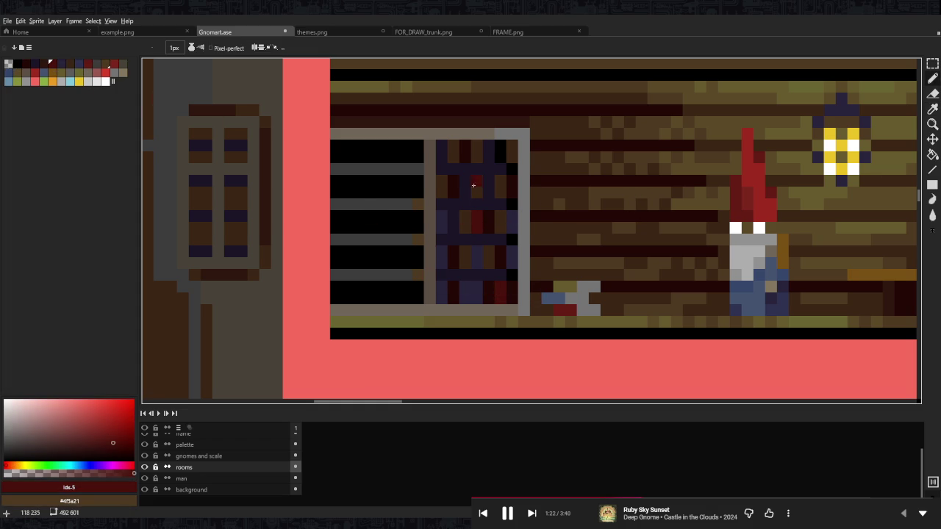
pyautogui.scroll(-5, 466, 194)
pyautogui.scroll(5, 515, 202)
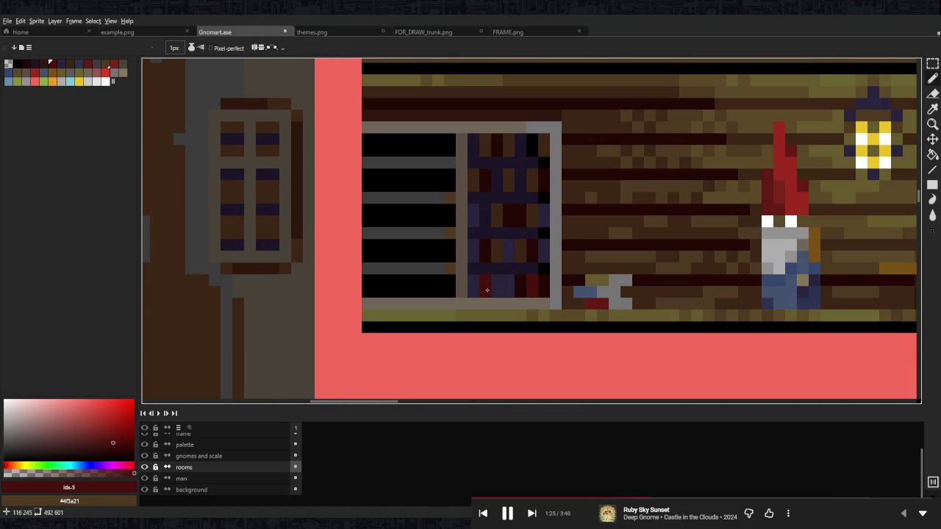
pyautogui.scroll(-5, 564, 251)
pyautogui.scroll(-3, 564, 251)
pyautogui.scroll(2, 564, 251)
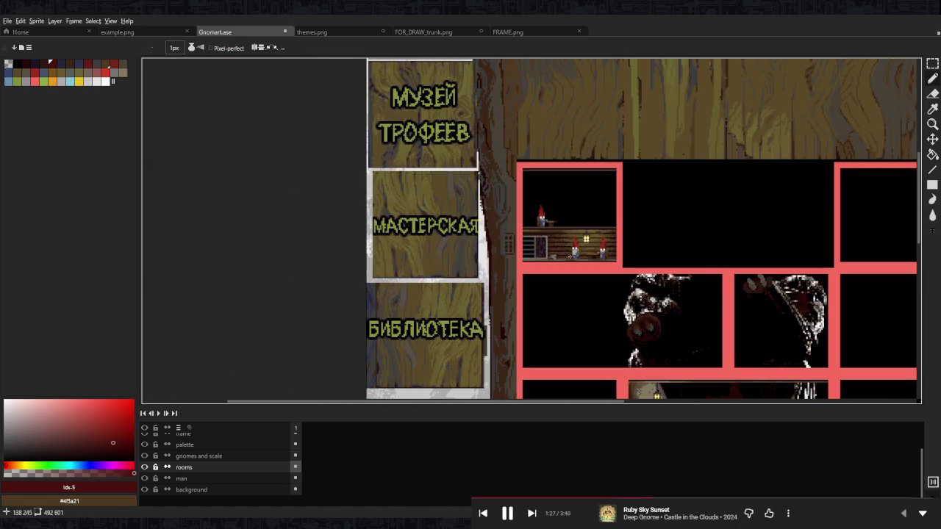
# - Repaint the window sill, top frame row and vertical divider in dark brown
pyautogui.scroll(2, 559, 236)
pyautogui.scroll(1, 562, 234)
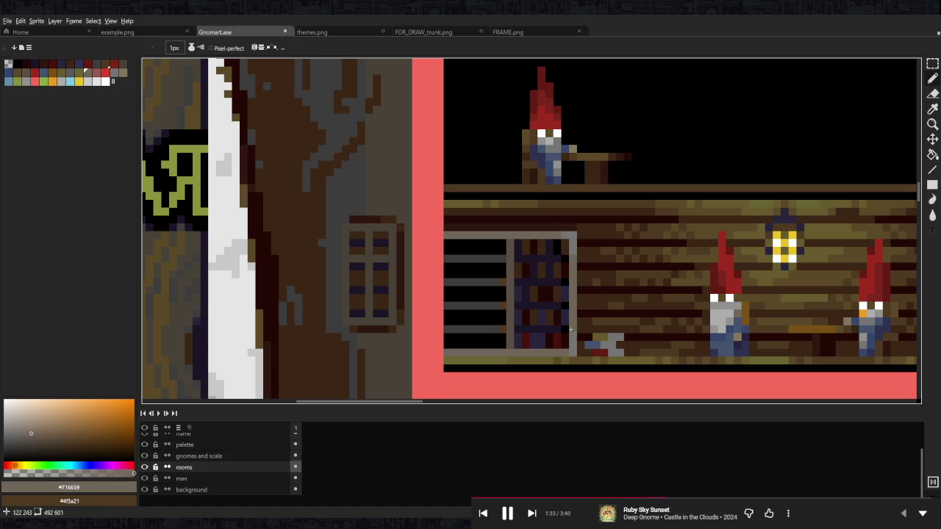
pyautogui.keyDown('alt'); pyautogui.click(515, 349); pyautogui.keyUp('alt')
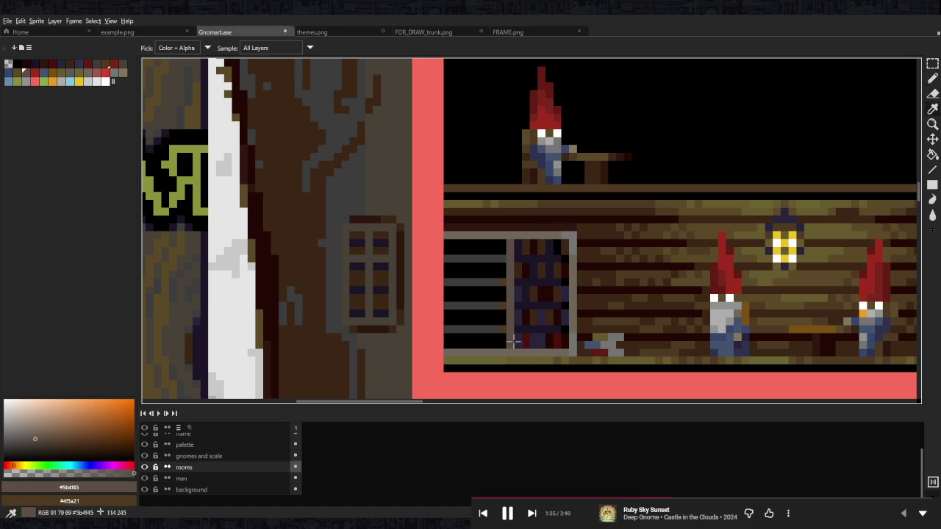
pyautogui.moveTo(463, 352); pyautogui.dragTo(453, 352)
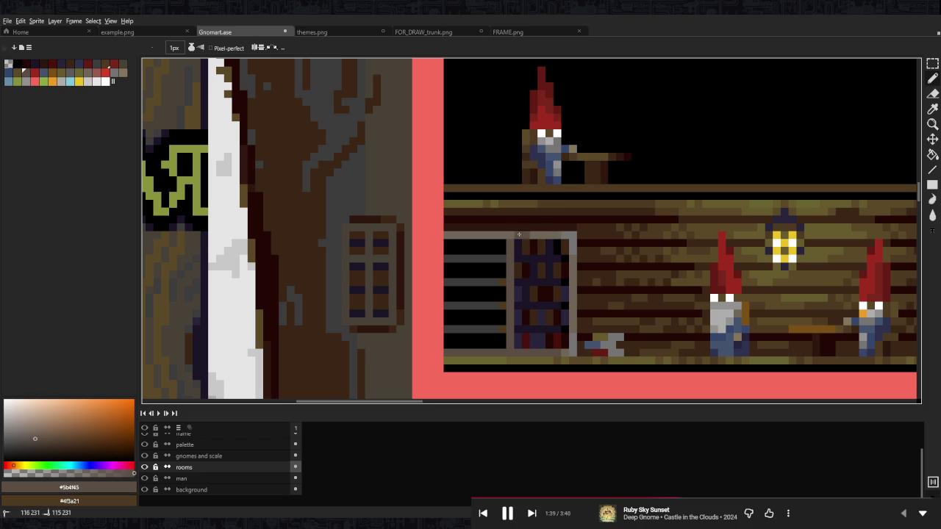
pyautogui.moveTo(526, 234); pyautogui.dragTo(462, 235)
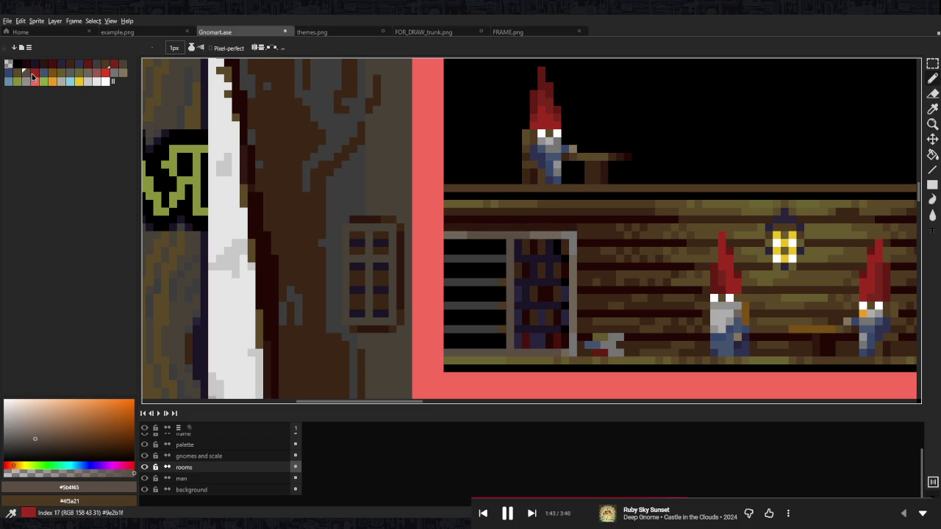
pyautogui.click(17, 72)
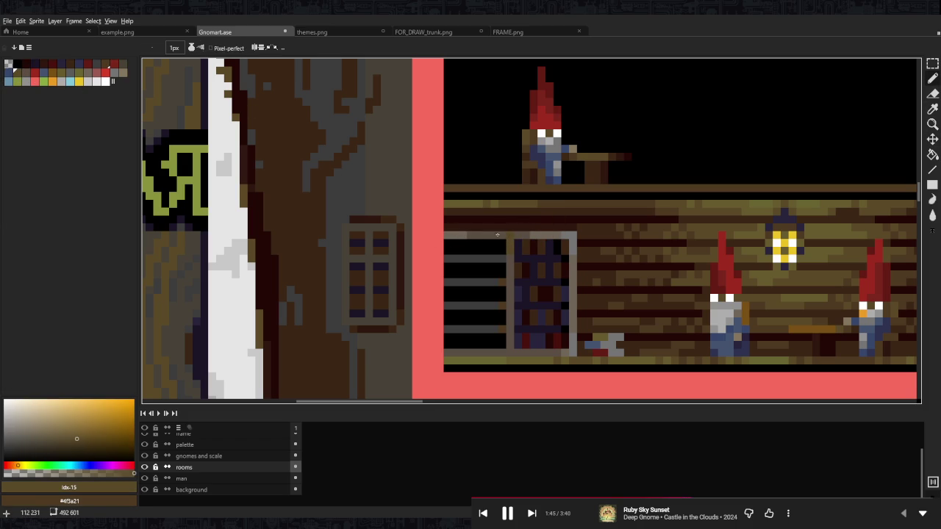
pyautogui.click(122, 65)
pyautogui.moveTo(510, 259); pyautogui.dragTo(510, 344)
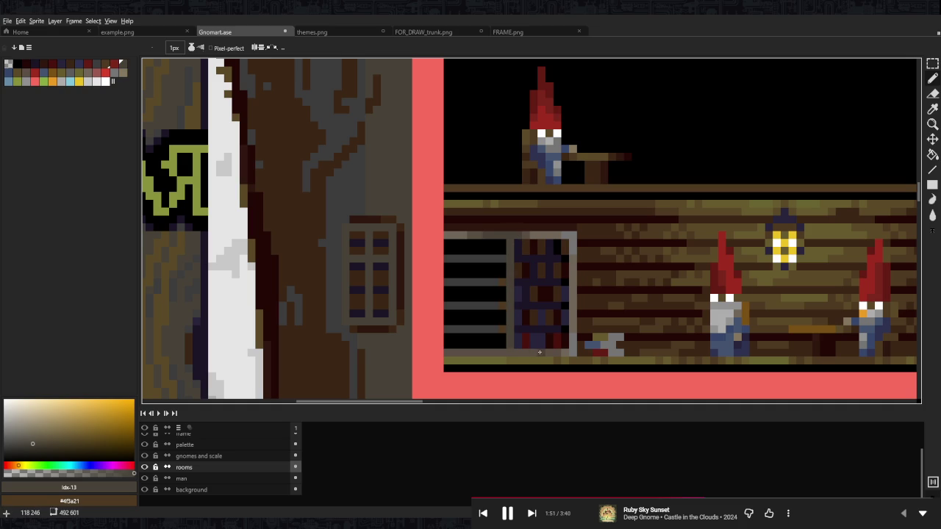
pyautogui.moveTo(452, 352)
pyautogui.mouseDown()
pyautogui.moveTo(490, 352)
pyautogui.moveTo(478, 352)
pyautogui.mouseUp()
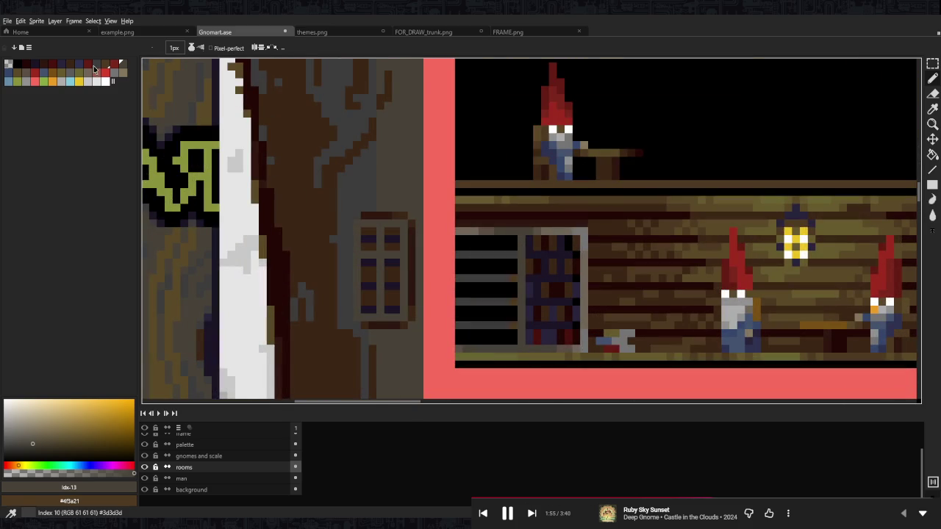
# - Cover the four grey window slats with near-black #1b1426
pyautogui.click(98, 66)
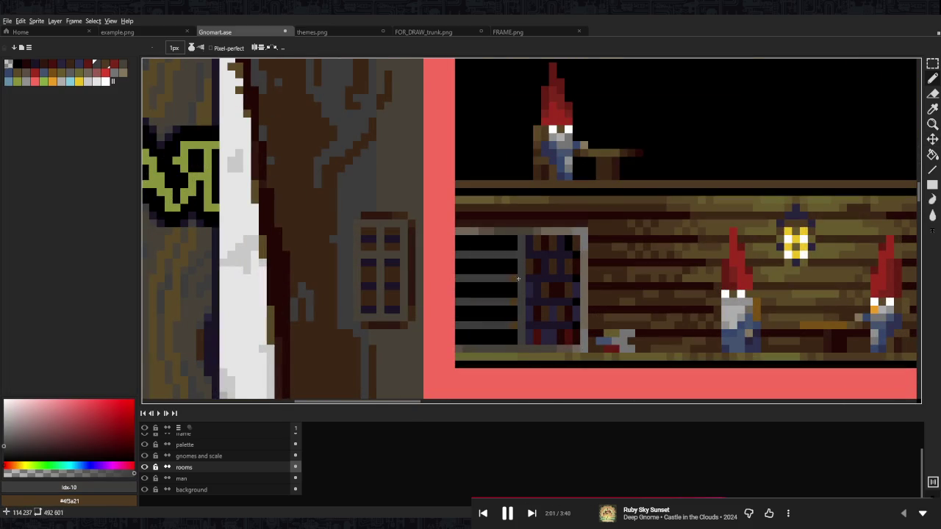
pyautogui.keyDown('alt'); pyautogui.click(518, 320); pyautogui.keyUp('alt')
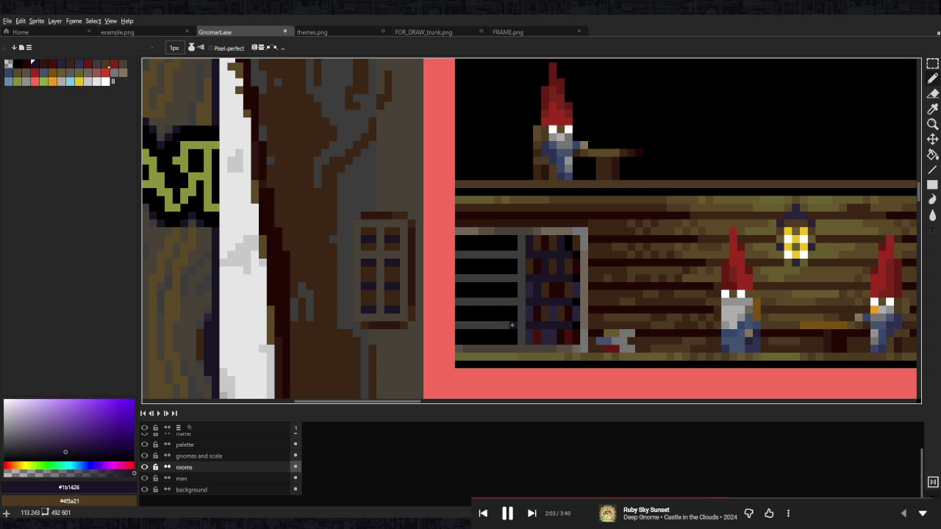
pyautogui.moveTo(518, 325); pyautogui.dragTo(456, 325)
pyautogui.moveTo(511, 302); pyautogui.dragTo(456, 302)
pyautogui.moveTo(513, 278); pyautogui.dragTo(456, 278)
pyautogui.moveTo(513, 254); pyautogui.dragTo(461, 254)
pyautogui.scroll(-4, 557, 249)
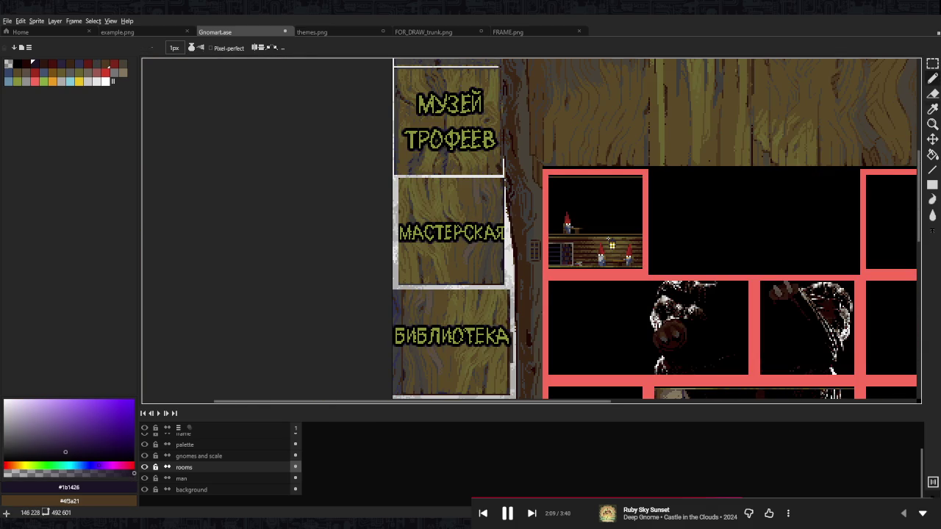
# - Paint dark brown shelf pixels into the black gap of the workshop room
pyautogui.scroll(-3, 608, 239)
pyautogui.scroll(1, 644, 244)
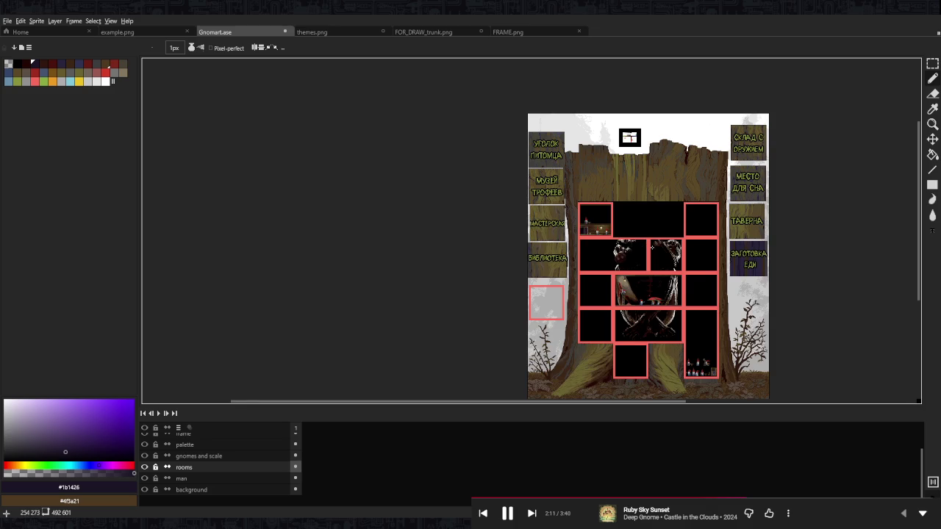
pyautogui.scroll(2, 559, 214)
pyautogui.scroll(1, 519, 185)
pyautogui.scroll(2, 507, 195)
pyautogui.scroll(2, 500, 214)
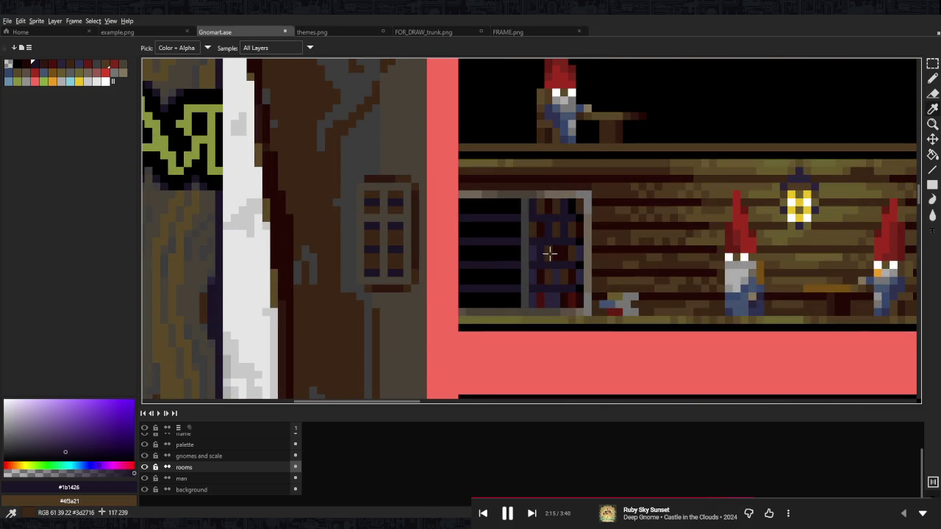
pyautogui.keyDown('alt'); pyautogui.click(551, 253); pyautogui.keyUp('alt')
pyautogui.click(507, 251)
pyautogui.click(501, 229)
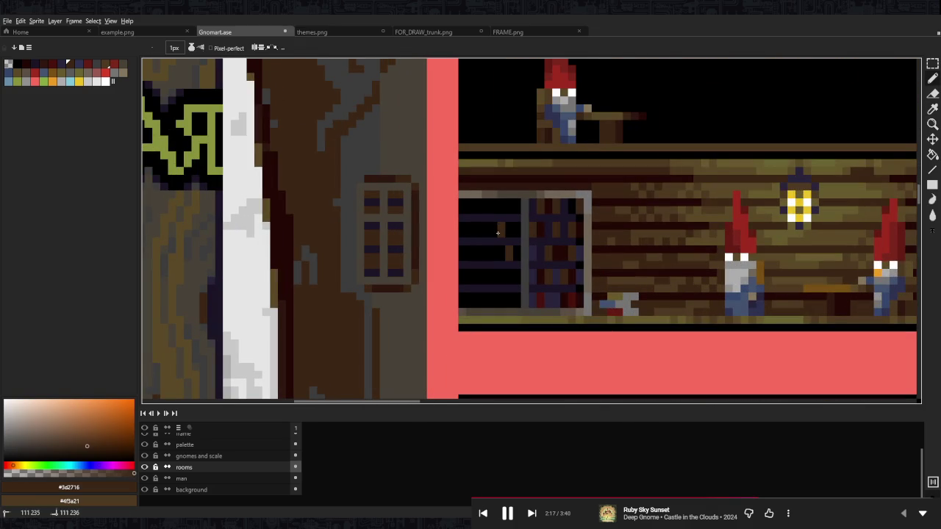
pyautogui.click(501, 273)
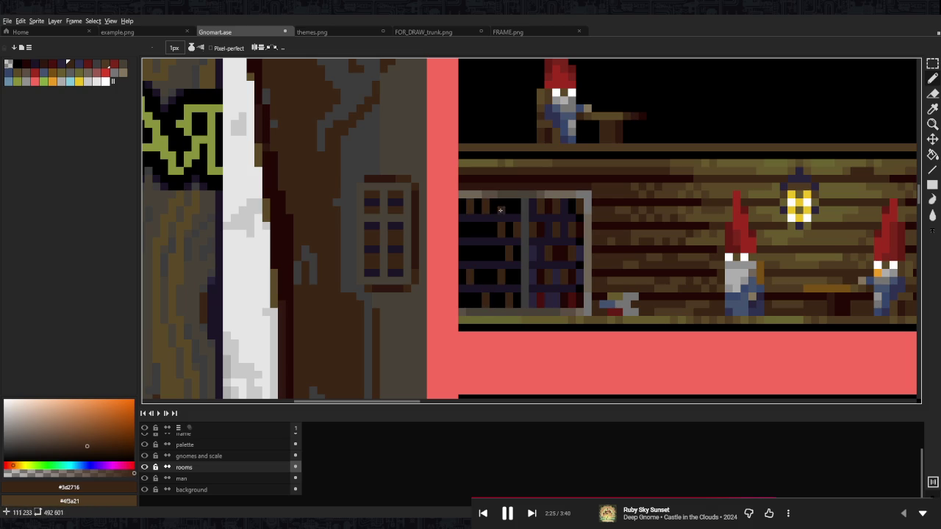
# - Sample the dark purple and dark red colours for the book spines
pyautogui.keyDown('alt'); pyautogui.click(563, 228); pyautogui.keyUp('alt')
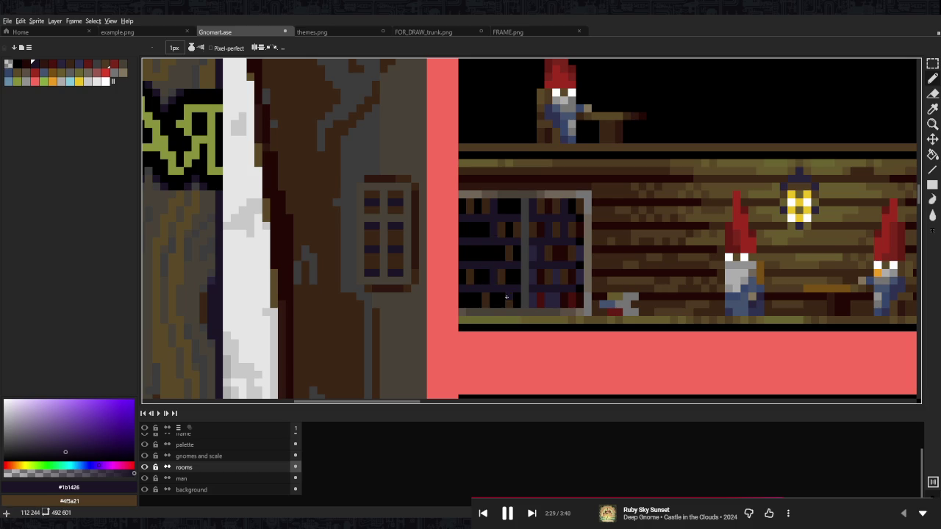
pyautogui.keyDown('alt'); pyautogui.click(570, 298); pyautogui.keyUp('alt')
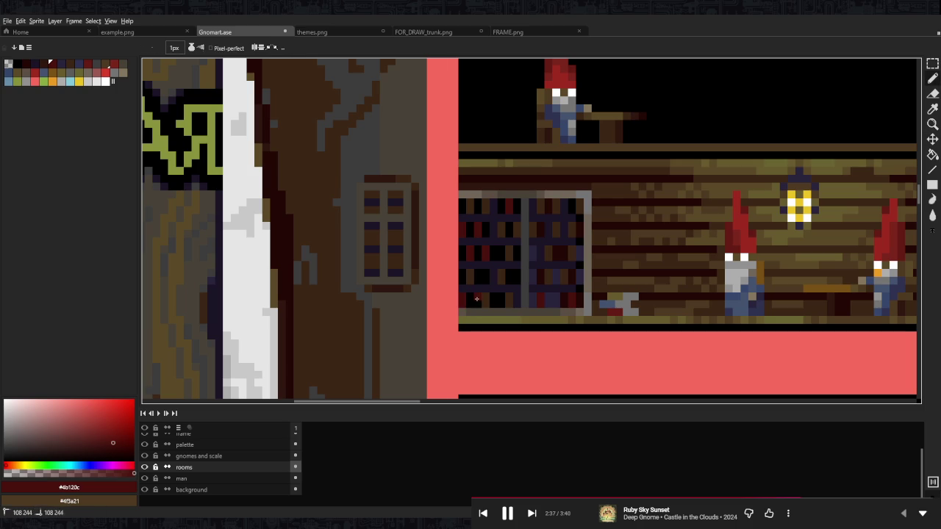
pyautogui.scroll(-3, 501, 274)
pyautogui.scroll(3, 515, 256)
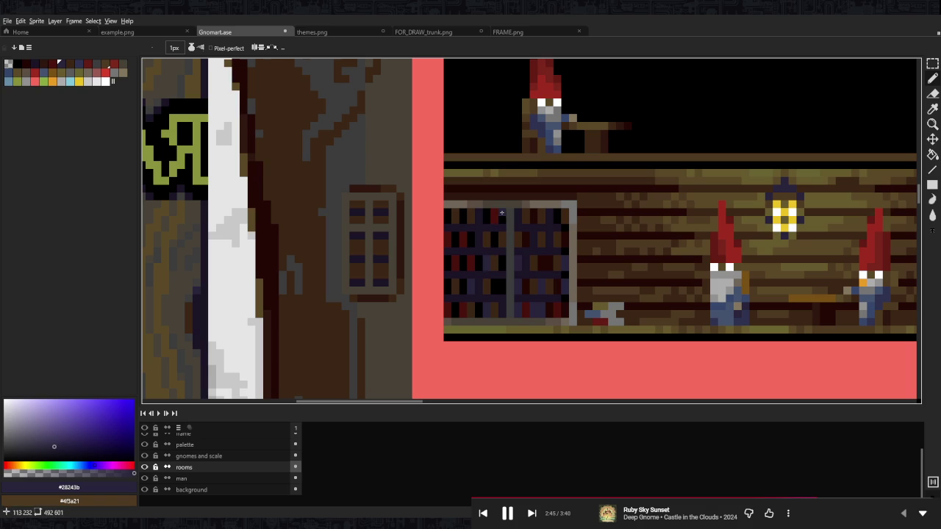
pyautogui.scroll(-4, 522, 261)
pyautogui.scroll(2, 525, 237)
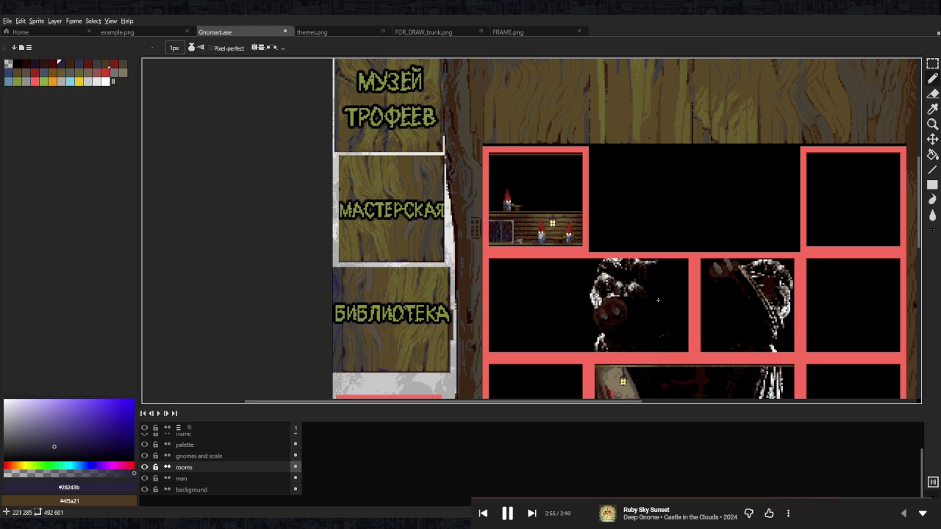
pyautogui.moveTo(653, 296); pyautogui.dragTo(614, 252)
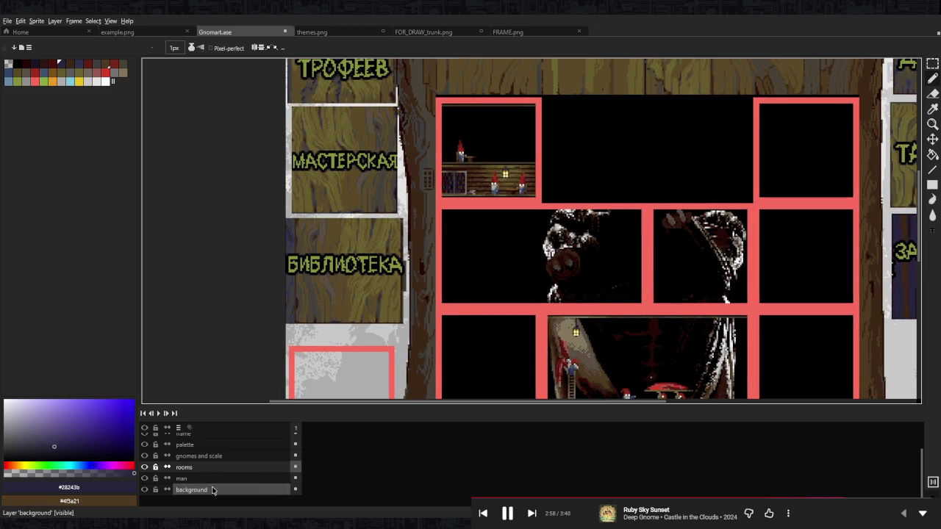
pyautogui.scroll(-1, 619, 261)
pyautogui.moveTo(669, 311); pyautogui.dragTo(566, 271)
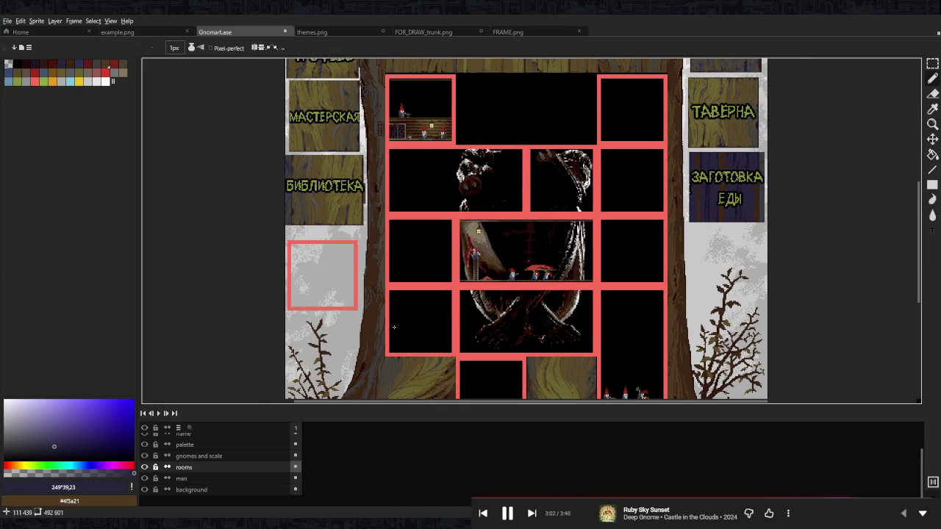
pyautogui.scroll(2, 541, 272)
pyautogui.scroll(2, 548, 279)
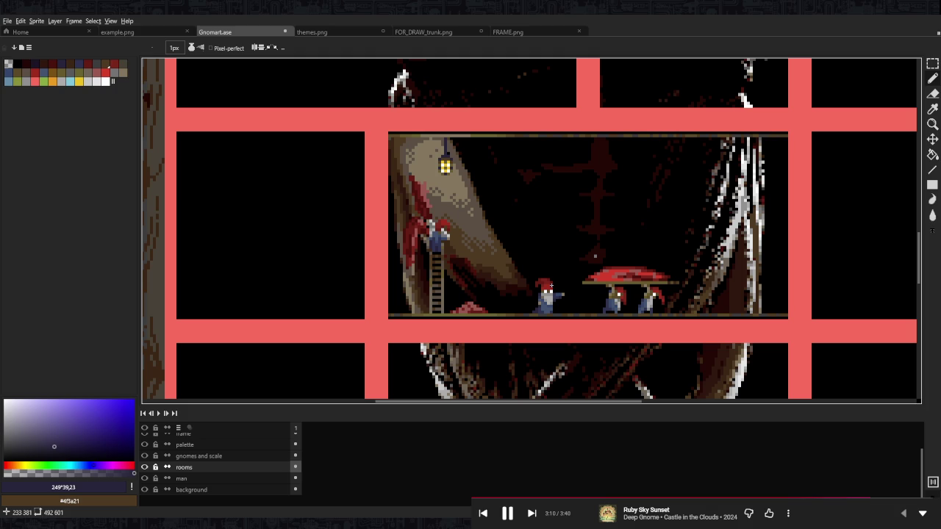
pyautogui.scroll(-2, 550, 285)
pyautogui.scroll(-1, 548, 279)
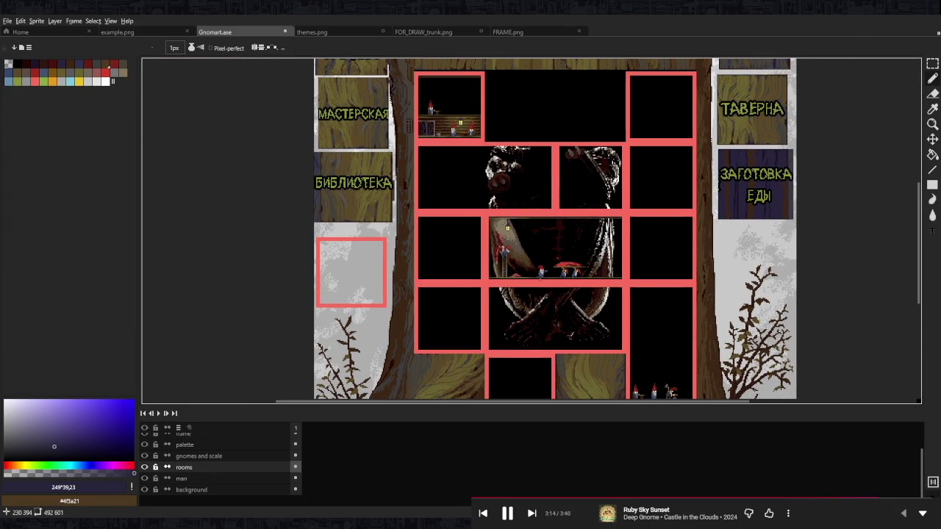
pyautogui.moveTo(540, 272)
pyautogui.mouseDown()
pyautogui.moveTo(508, 242)
pyautogui.moveTo(510, 327)
pyautogui.mouseUp()
pyautogui.moveTo(543, 294)
pyautogui.mouseDown()
pyautogui.moveTo(485, 185)
pyautogui.moveTo(539, 277)
pyautogui.mouseUp()
pyautogui.scroll(2, 434, 138)
pyautogui.scroll(1, 456, 162)
# - Frame the workshop room and sample its olive wood colour
pyautogui.scroll(1, 492, 195)
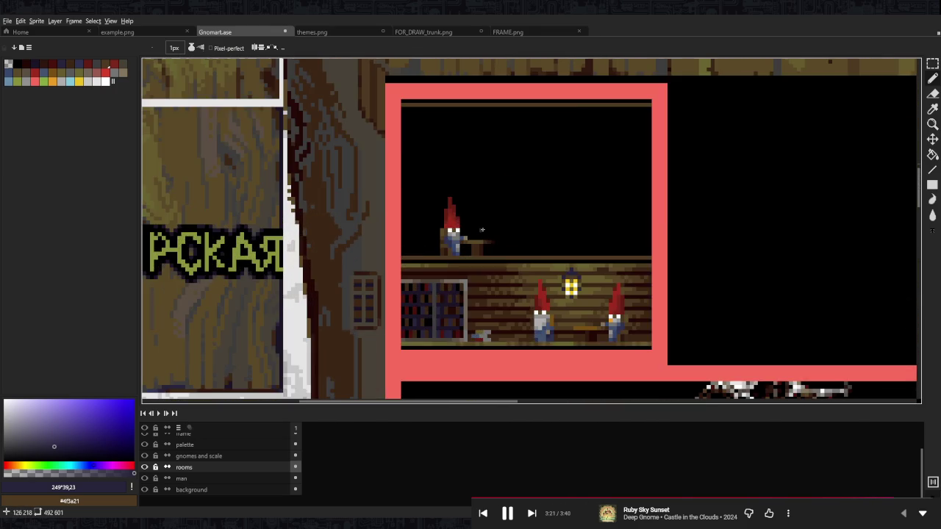
pyautogui.scroll(1, 529, 235)
pyautogui.moveTo(481, 248); pyautogui.dragTo(473, 220)
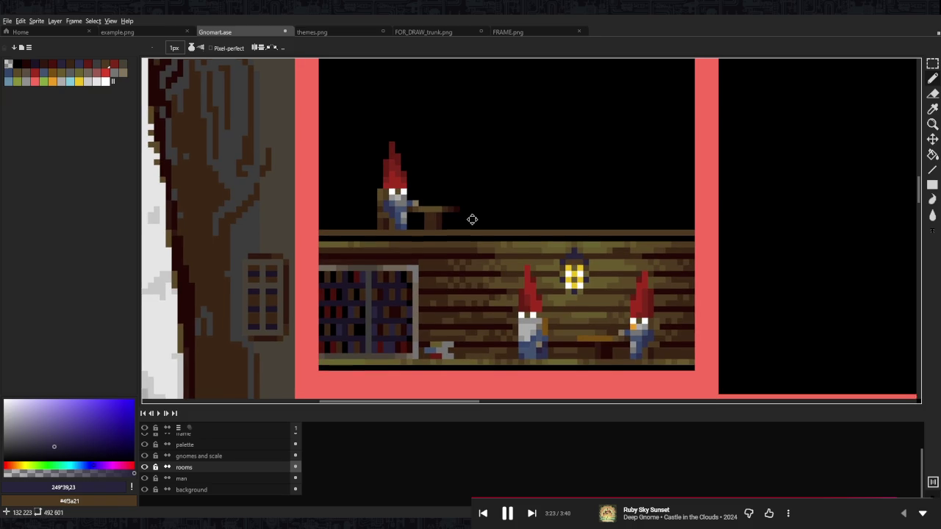
pyautogui.press('i')
pyautogui.click(554, 361)
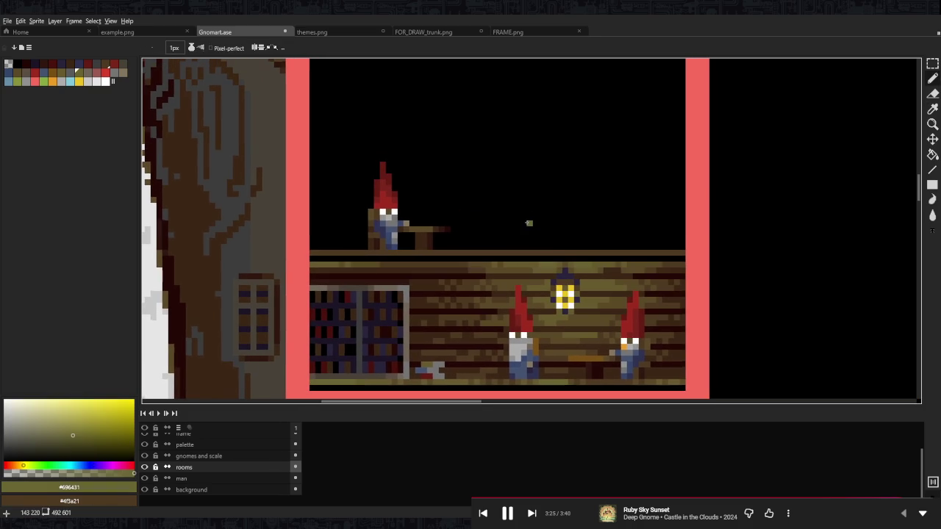
pyautogui.moveTo(535, 200); pyautogui.dragTo(527, 220)
# - Copy the lower section with gnomes and lantern up into the empty space
pyautogui.press('m')
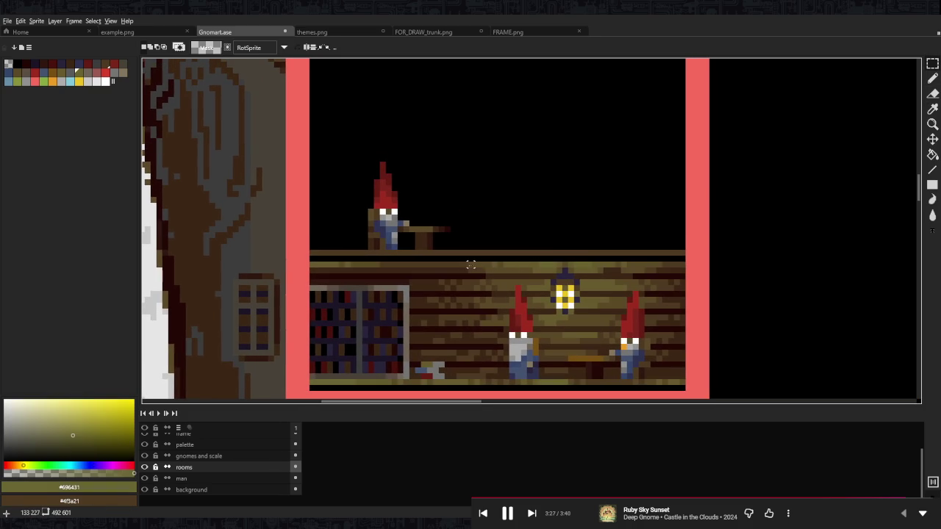
pyautogui.moveTo(439, 261)
pyautogui.mouseDown()
pyautogui.moveTo(680, 380)
pyautogui.moveTo(647, 227)
pyautogui.mouseUp()
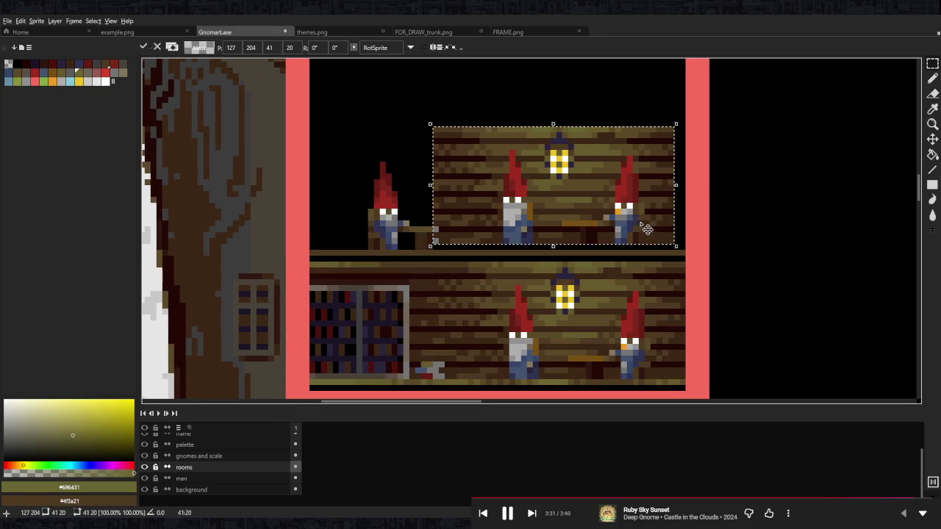
pyautogui.press('Escape')
pyautogui.moveTo(436, 305); pyautogui.dragTo(447, 230)
pyautogui.moveTo(596, 365); pyautogui.dragTo(594, 233)
pyautogui.press('Return')
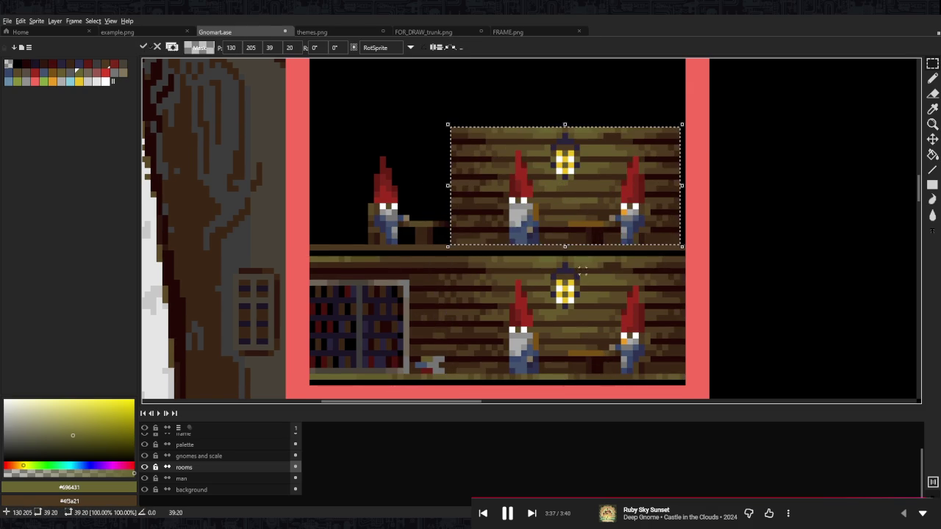
pyautogui.scroll(2, 589, 285)
pyautogui.hotkey('ctrl', 'd')
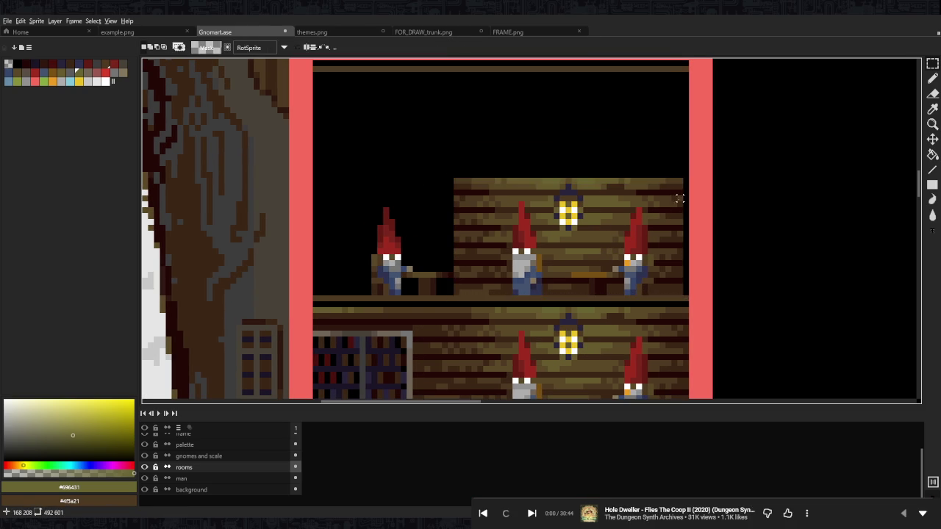
# - Move the seated gnome from the copy out into the black area
pyautogui.moveTo(679, 181); pyautogui.dragTo(646, 297)
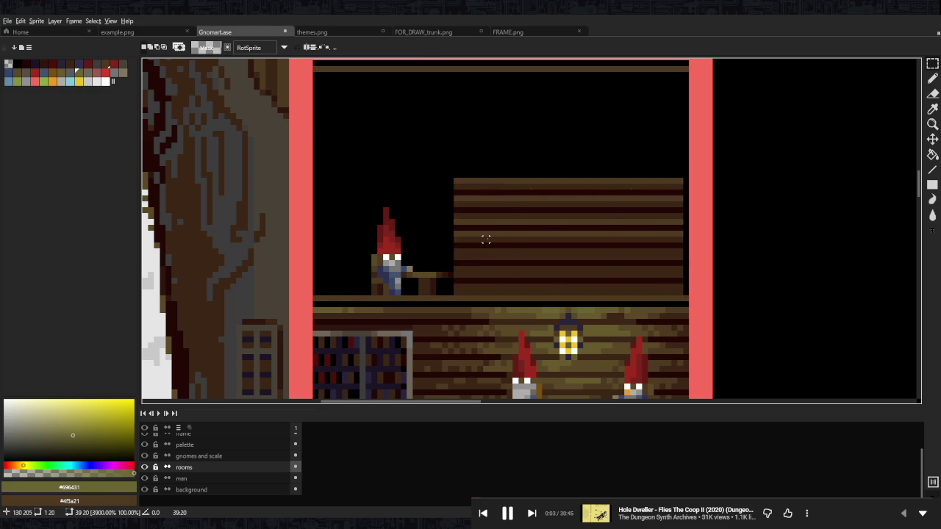
pyautogui.scroll(-4, 562, 216)
pyautogui.scroll(4, 562, 216)
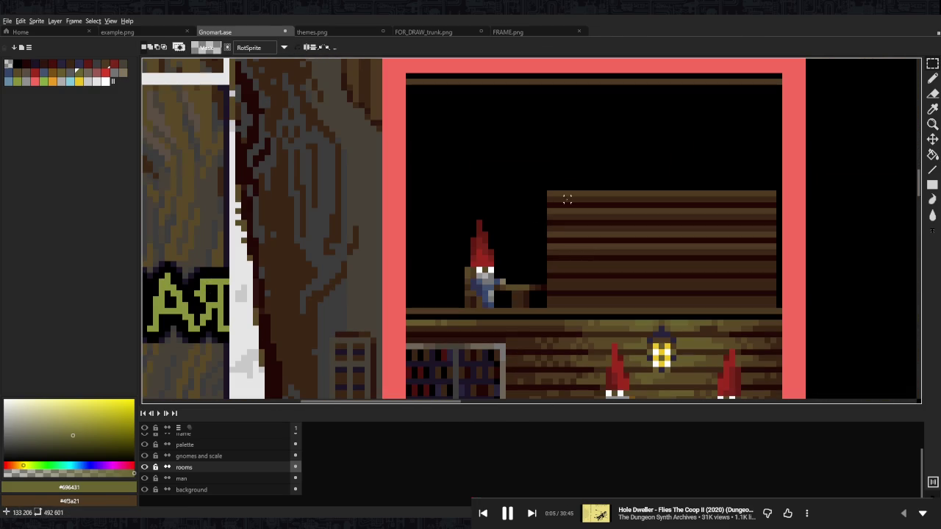
pyautogui.moveTo(546, 190); pyautogui.dragTo(451, 309)
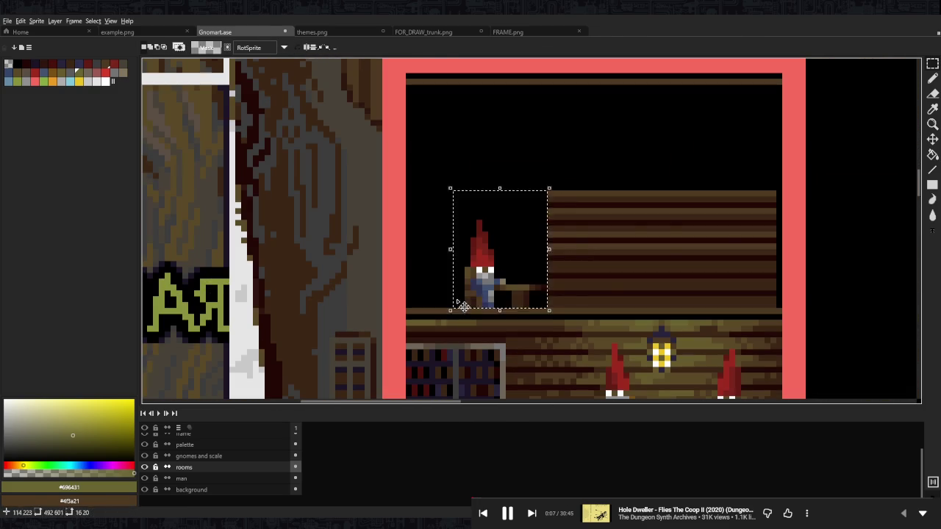
pyautogui.moveTo(499, 279); pyautogui.dragTo(864, 208)
pyautogui.click(649, 200)
# - Stretch the wooden plank block out to the room's left and right walls
pyautogui.moveTo(635, 189); pyautogui.dragTo(641, 310)
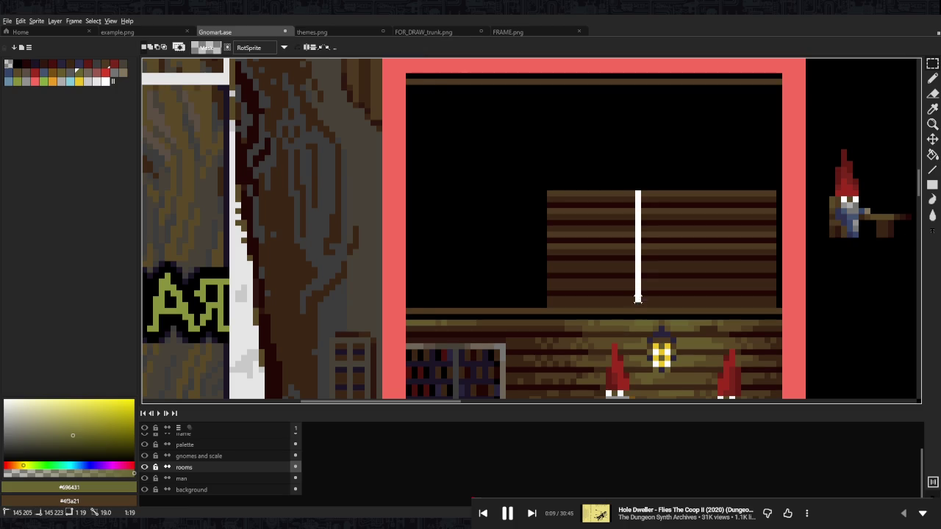
pyautogui.moveTo(632, 249); pyautogui.dragTo(406, 253)
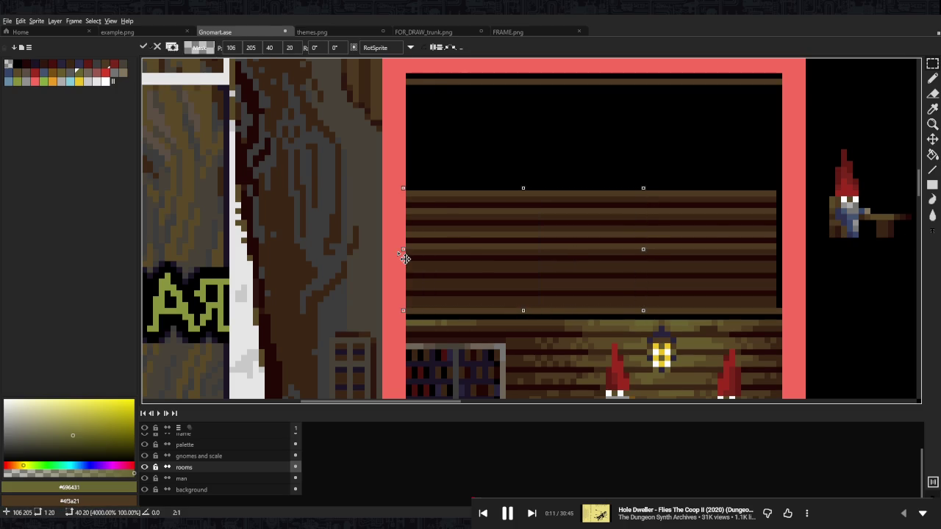
pyautogui.click(761, 233)
pyautogui.moveTo(760, 234); pyautogui.dragTo(646, 208)
pyautogui.moveTo(658, 159); pyautogui.dragTo(657, 283)
pyautogui.moveTo(664, 220); pyautogui.dragTo(675, 220)
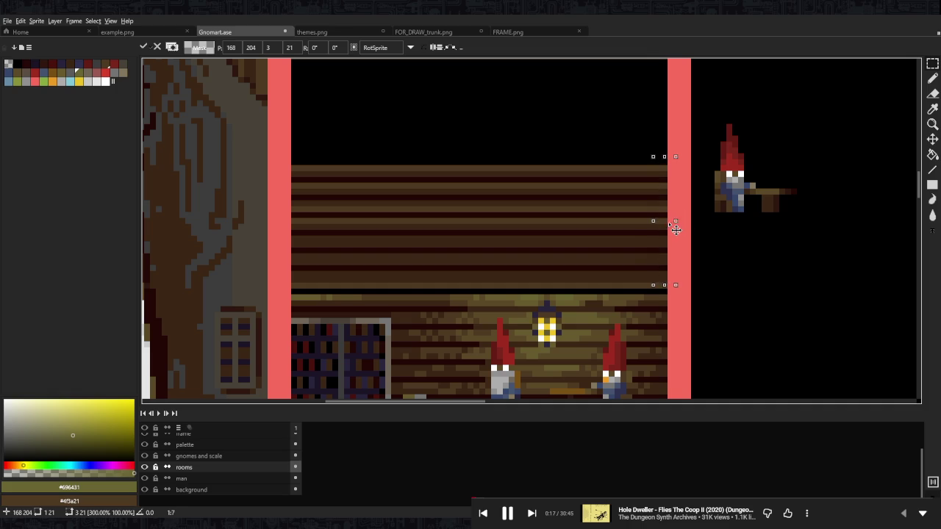
pyautogui.click(705, 214)
# - Drop the right-hand gnome back into the room on the upper planks
pyautogui.scroll(-2, 705, 215)
pyautogui.scroll(1, 698, 209)
pyautogui.moveTo(678, 171)
pyautogui.mouseDown()
pyautogui.moveTo(720, 239)
pyautogui.moveTo(577, 253)
pyautogui.moveTo(542, 267)
pyautogui.mouseUp()
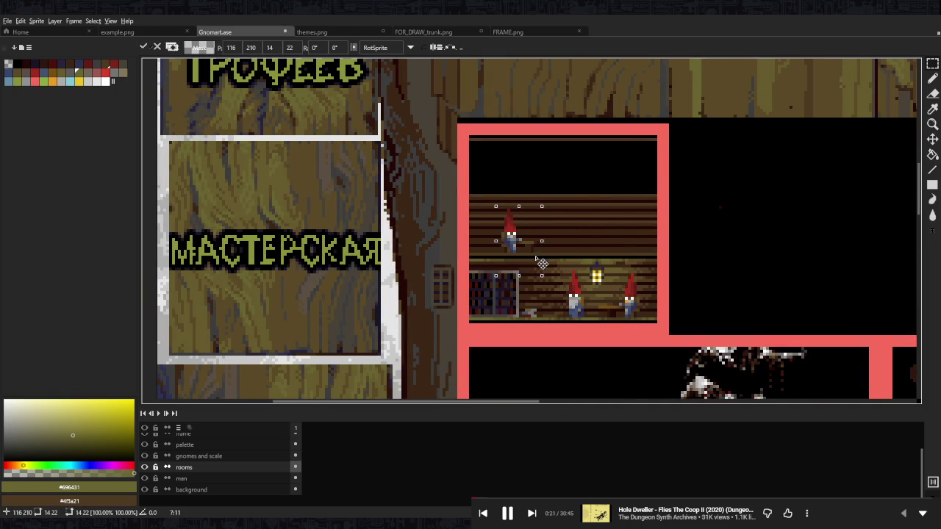
pyautogui.click(688, 221)
pyautogui.scroll(-2, 603, 219)
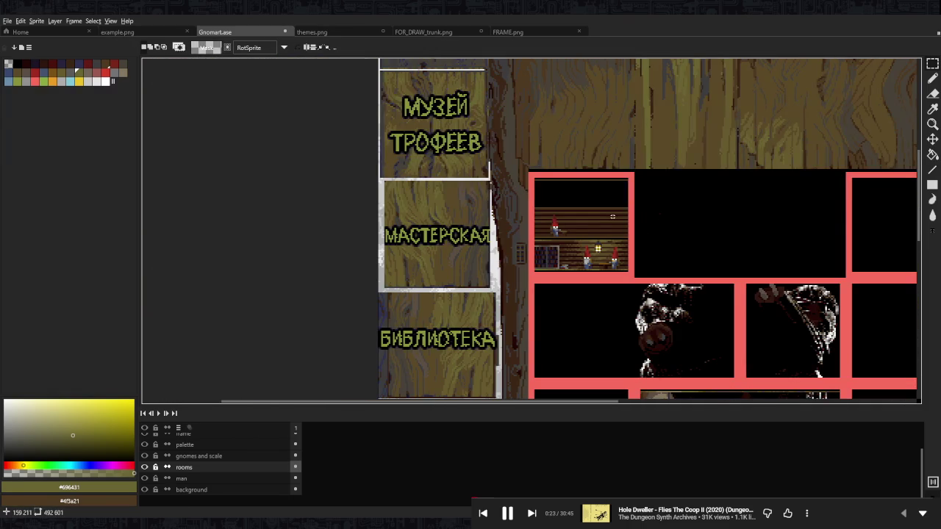
pyautogui.scroll(2, 612, 216)
pyautogui.scroll(1, 581, 198)
pyautogui.scroll(-2, 558, 187)
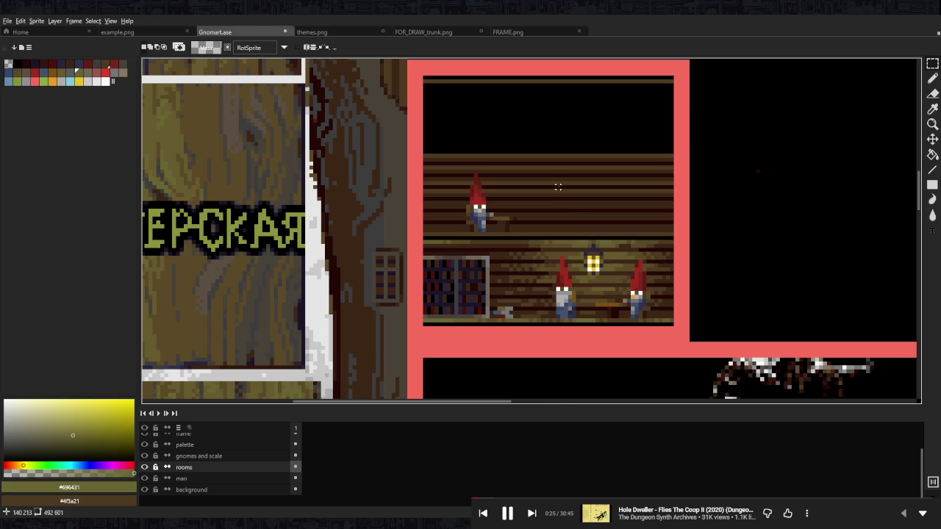
pyautogui.scroll(-1, 558, 187)
pyautogui.press('i')
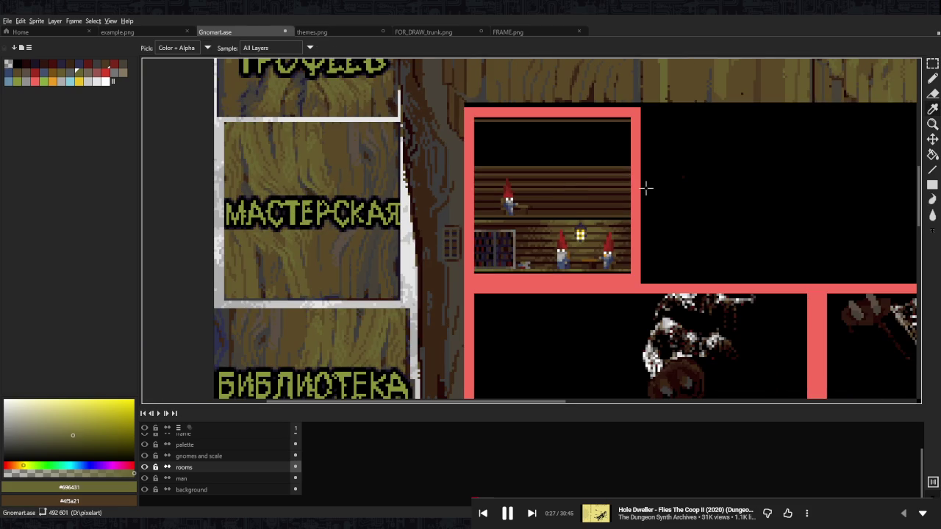
pyautogui.press('v')
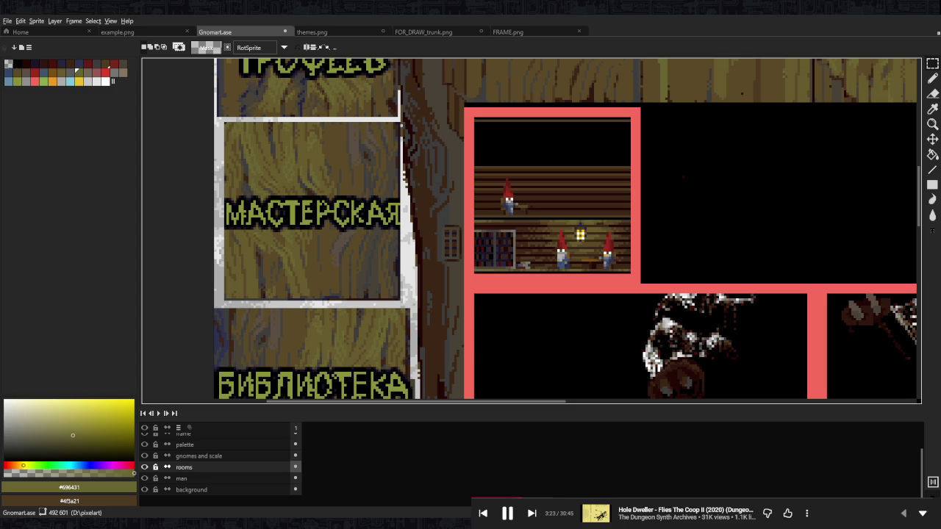
pyautogui.press('XF86AudioPlay')
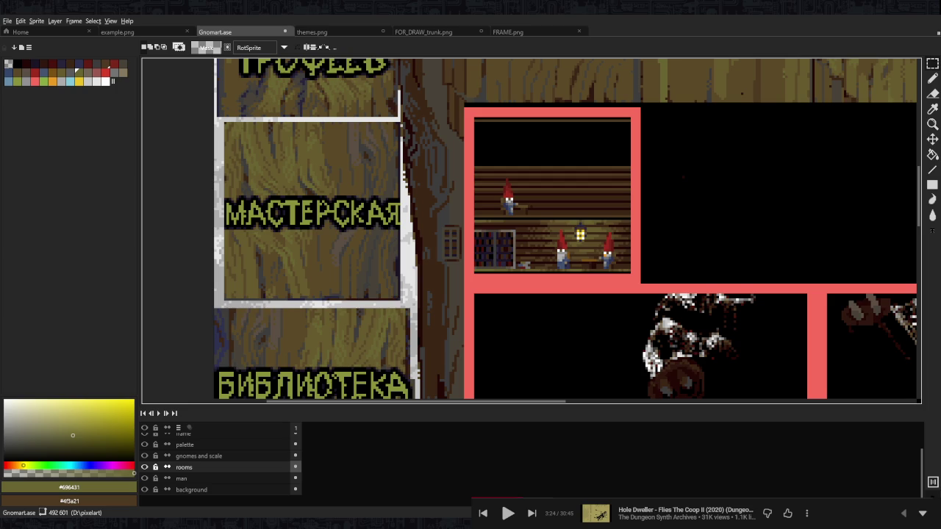
pyautogui.press('XF86AudioPlay')
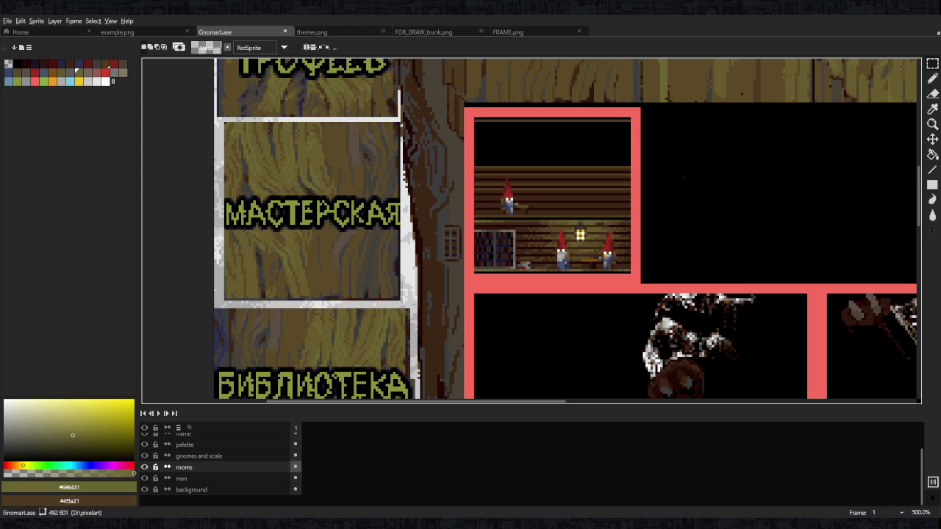
pyautogui.press('XF86AudioPlay')
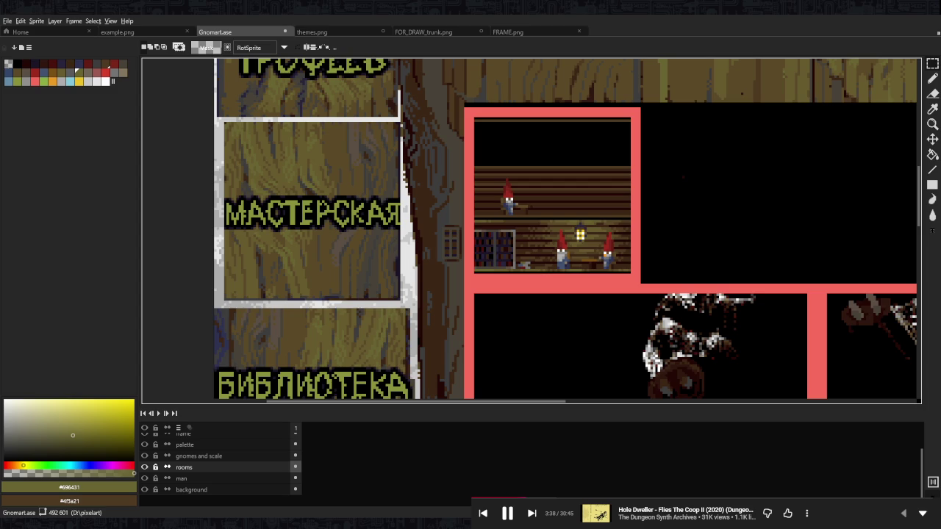
pyautogui.moveTo(682, 172)
pyautogui.mouseDown()
pyautogui.moveTo(603, 163)
pyautogui.moveTo(624, 183)
pyautogui.moveTo(603, 195)
pyautogui.mouseUp()
# - Write 'brb' in the red wall colour in the empty black room
pyautogui.keyDown('alt'); pyautogui.click(556, 169); pyautogui.keyUp('alt')
pyautogui.press('b')
pyautogui.moveTo(659, 171)
pyautogui.mouseDown()
pyautogui.moveTo(660, 191)
pyautogui.moveTo(683, 164)
pyautogui.moveTo(700, 193)
pyautogui.mouseUp()
pyautogui.hotkey('ctrl', 'z')
pyautogui.hotkey('ctrl', 'z')
pyautogui.hotkey('ctrl', 'z')
pyautogui.moveTo(594, 130)
pyautogui.mouseDown()
pyautogui.moveTo(600, 168)
pyautogui.moveTo(601, 157)
pyautogui.moveTo(607, 173)
pyautogui.moveTo(644, 151)
pyautogui.moveTo(649, 162)
pyautogui.moveTo(654, 150)
pyautogui.moveTo(666, 158)
pyautogui.moveTo(656, 164)
pyautogui.moveTo(666, 184)
pyautogui.mouseUp()
# - Doodle a red plate and cup below the note, touching up with the eraser
pyautogui.moveTo(626, 221)
pyautogui.mouseDown()
pyautogui.moveTo(618, 230)
pyautogui.moveTo(634, 250)
pyautogui.moveTo(671, 234)
pyautogui.moveTo(649, 212)
pyautogui.moveTo(624, 216)
pyautogui.moveTo(629, 231)
pyautogui.moveTo(648, 219)
pyautogui.moveTo(664, 233)
pyautogui.moveTo(633, 241)
pyautogui.moveTo(651, 247)
pyautogui.moveTo(662, 220)
pyautogui.moveTo(647, 225)
pyautogui.moveTo(683, 239)
pyautogui.moveTo(673, 203)
pyautogui.mouseUp()
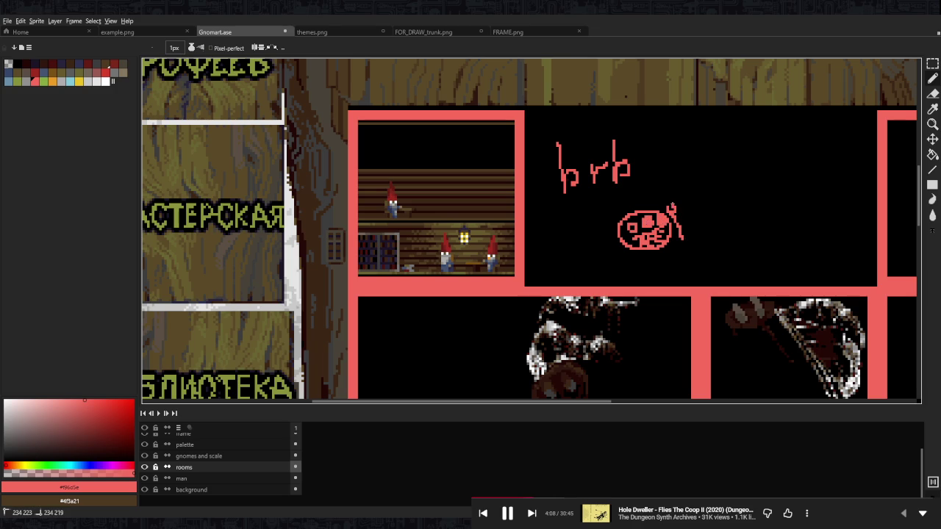
pyautogui.moveTo(584, 243)
pyautogui.mouseDown()
pyautogui.moveTo(602, 248)
pyautogui.moveTo(610, 230)
pyautogui.moveTo(603, 244)
pyautogui.moveTo(586, 224)
pyautogui.moveTo(602, 222)
pyautogui.moveTo(588, 246)
pyautogui.moveTo(493, 247)
pyautogui.moveTo(498, 260)
pyautogui.mouseUp()
pyautogui.press('e')
pyautogui.press('b')
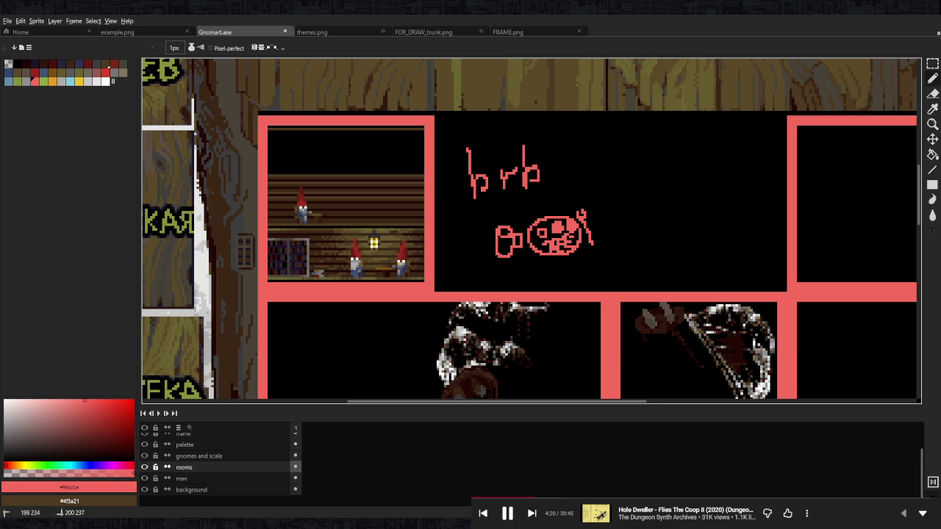
pyautogui.scroll(-1, 588, 246)
pyautogui.moveTo(518, 236); pyautogui.dragTo(526, 235)
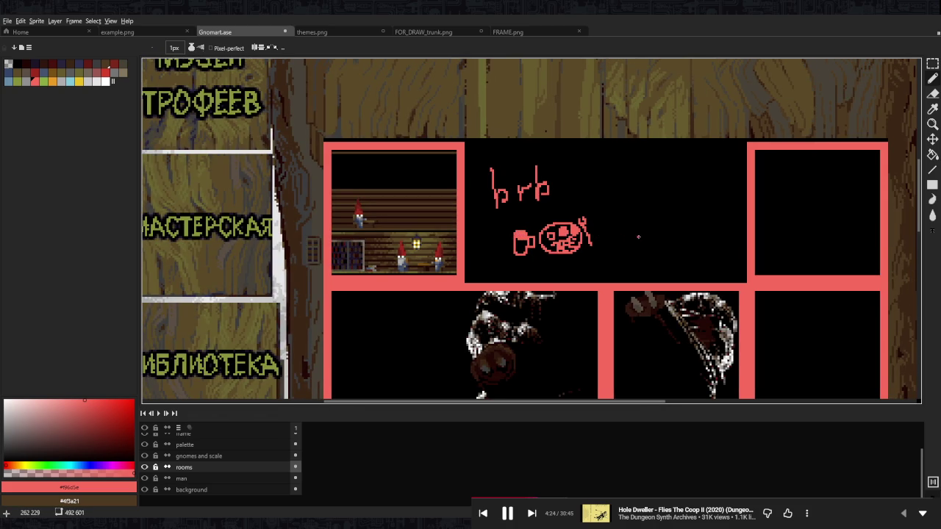
pyautogui.moveTo(638, 237); pyautogui.dragTo(611, 241)
pyautogui.moveTo(489, 258)
pyautogui.mouseDown()
pyautogui.moveTo(495, 243)
pyautogui.moveTo(501, 257)
pyautogui.mouseUp()
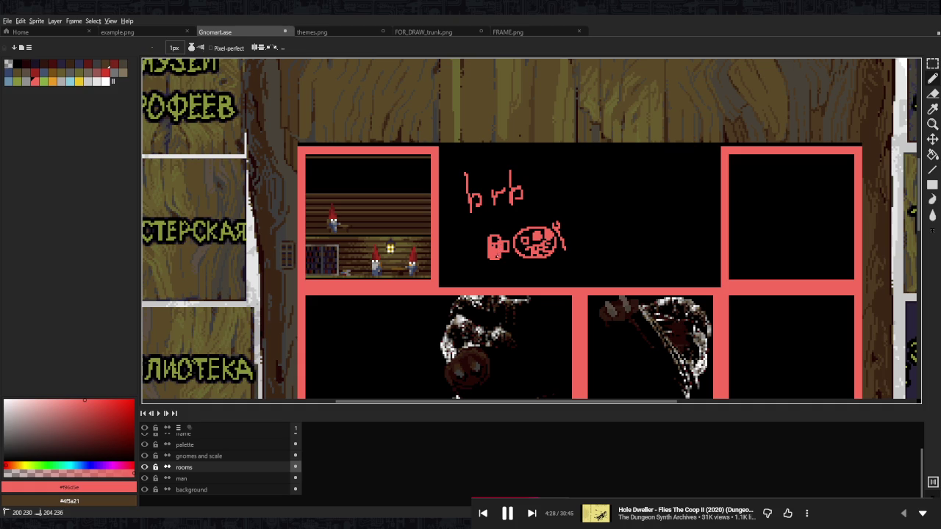
pyautogui.press('e')
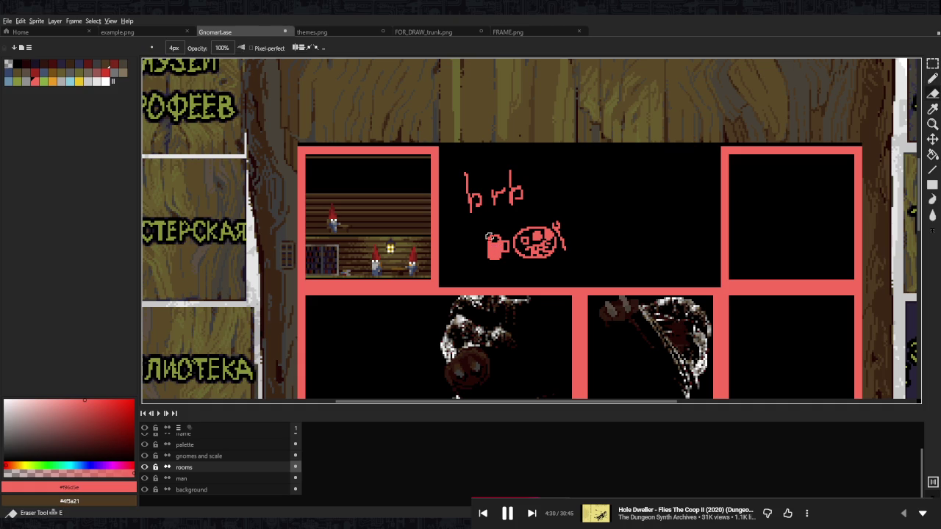
pyautogui.press('b')
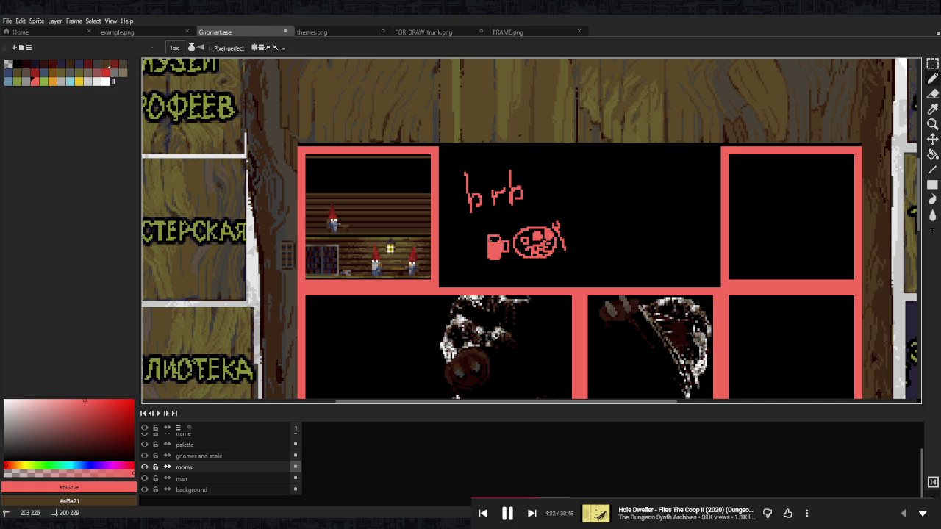
pyautogui.press('e')
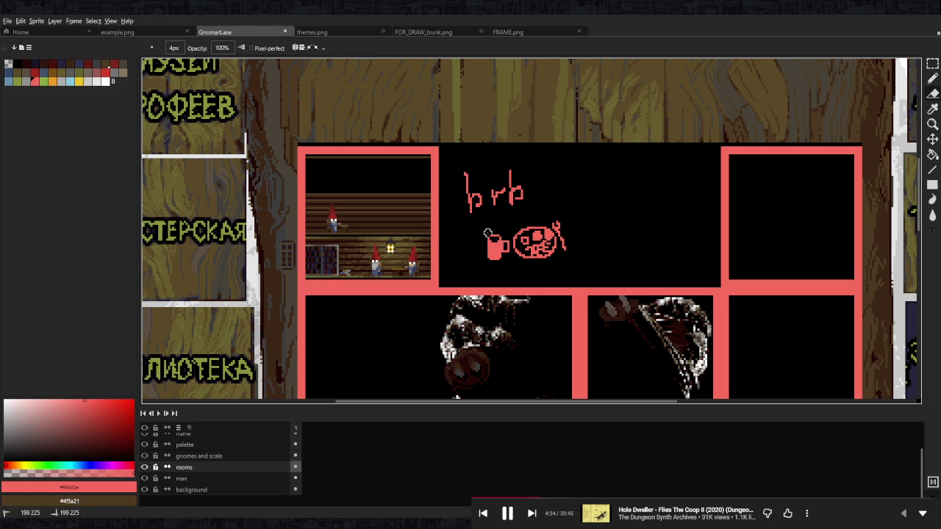
pyautogui.press('b')
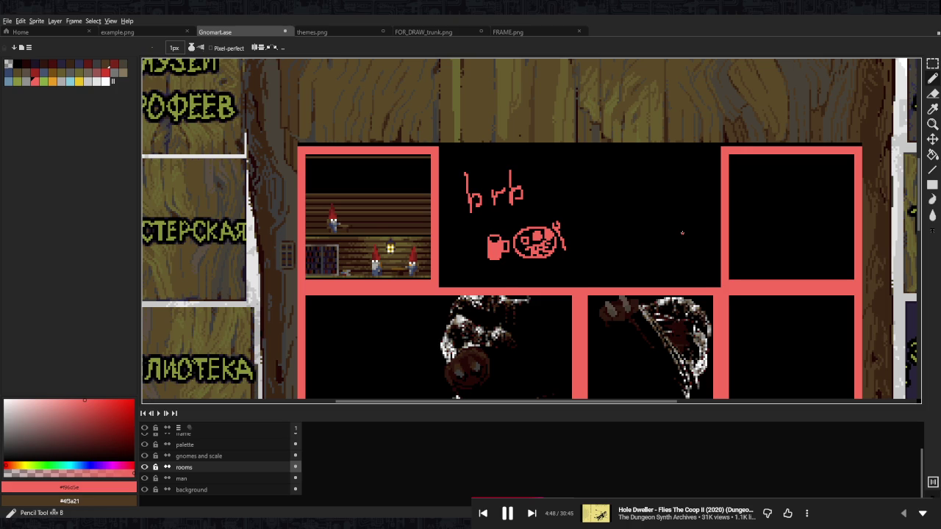
pyautogui.scroll(-1, 682, 233)
pyautogui.scroll(-1, 682, 233)
pyautogui.scroll(-1, 682, 233)
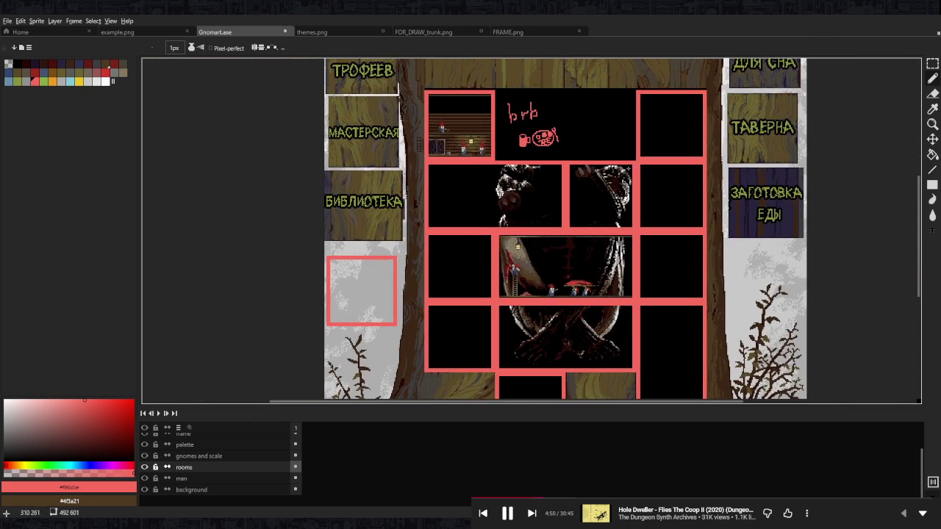
pyautogui.scroll(-1, 630, 224)
pyautogui.scroll(-1, 630, 224)
pyautogui.scroll(2, 577, 203)
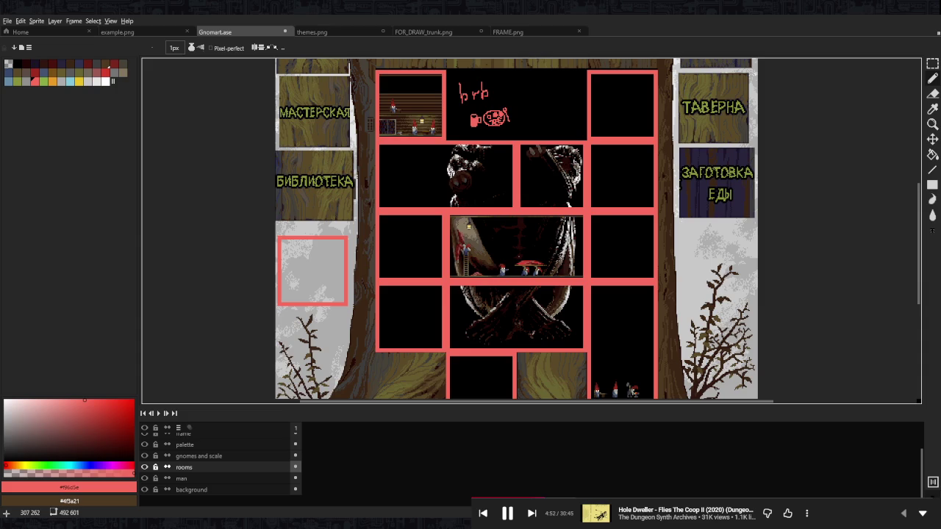
pyautogui.scroll(-1, 604, 165)
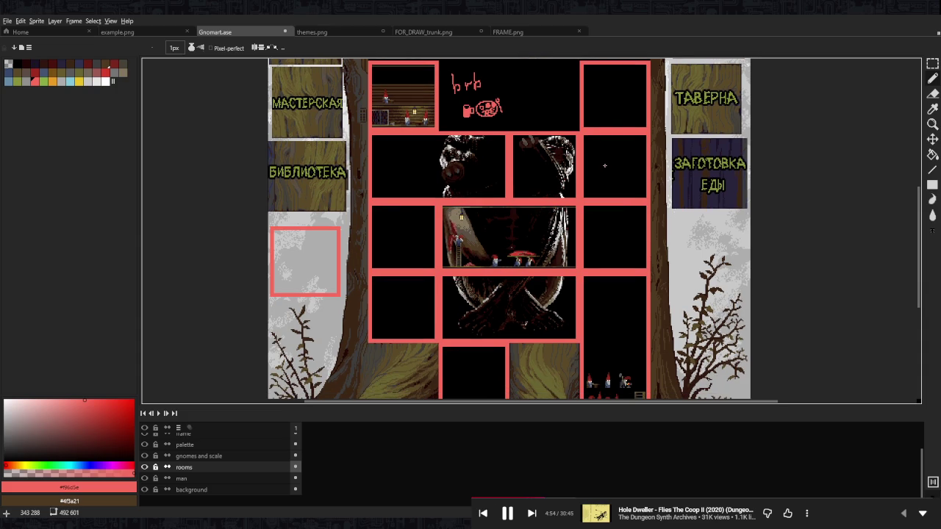
pyautogui.scroll(1, 585, 162)
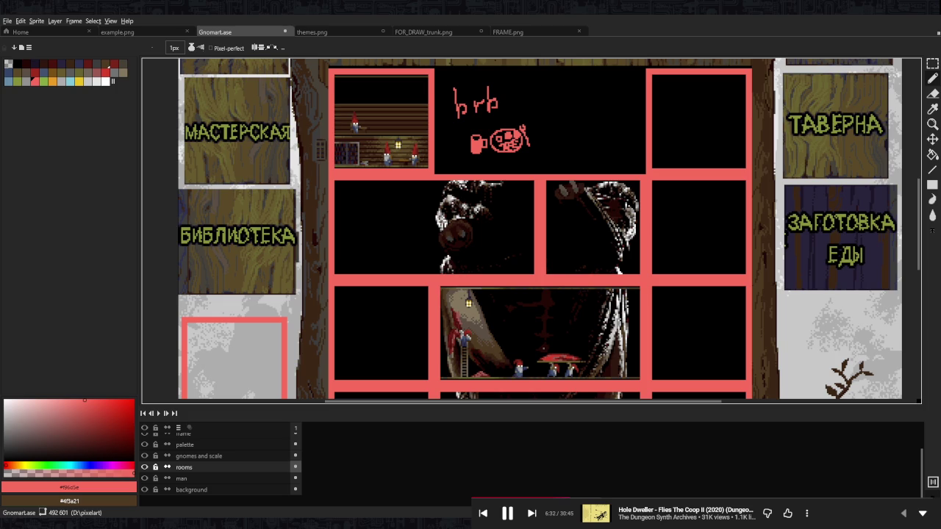
pyautogui.scroll(-1, 692, 229)
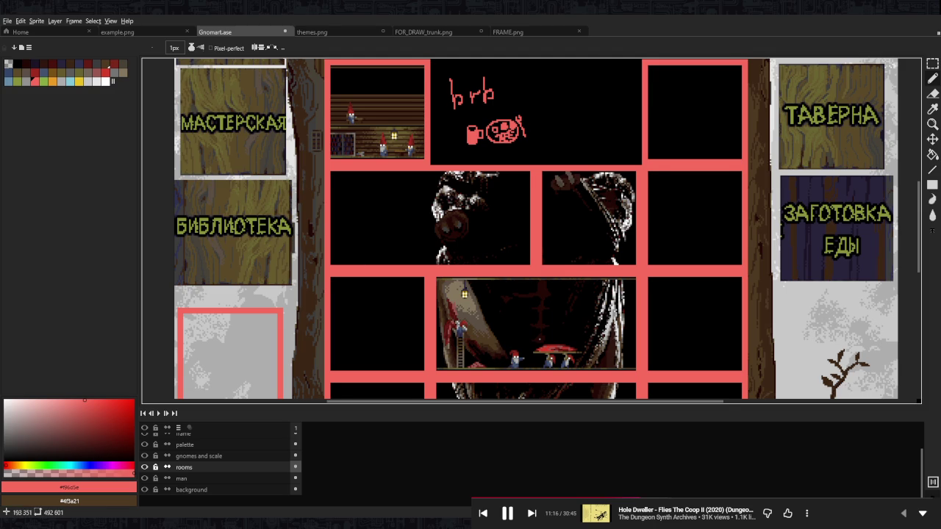
# - On the man layer, select the black background and pick dark red-brown #240805
pyautogui.scroll(2, 495, 382)
pyautogui.click(241, 477)
pyautogui.scroll(2, 505, 334)
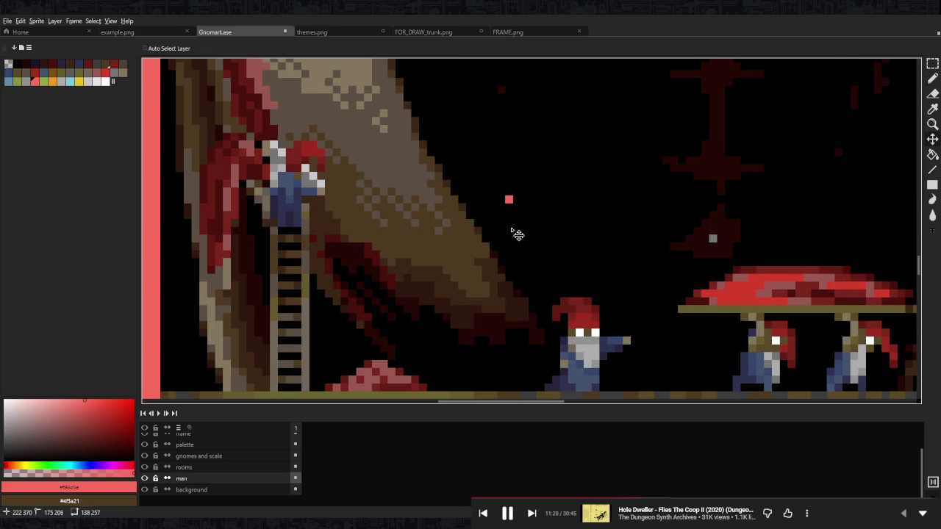
pyautogui.scroll(1, 515, 221)
pyautogui.press('w')
pyautogui.click(514, 200)
pyautogui.press('b')
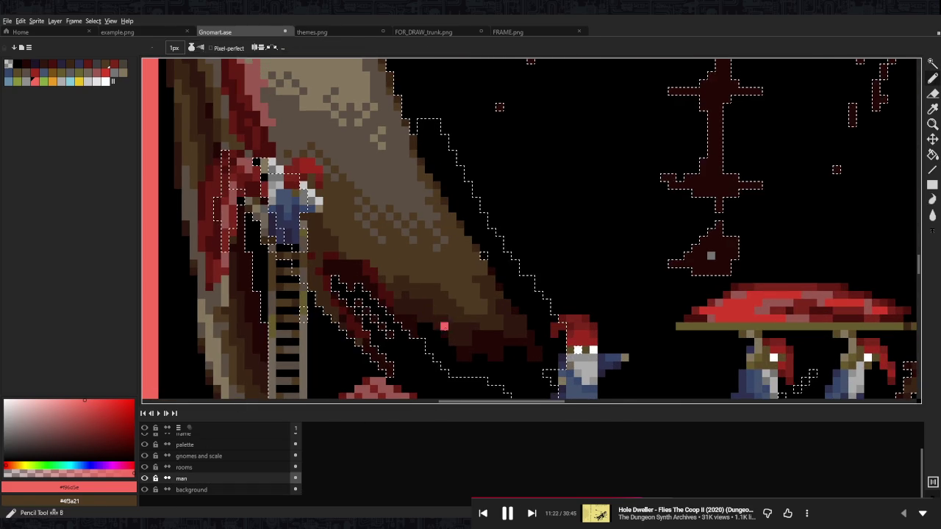
pyautogui.keyDown('alt'); pyautogui.click(438, 171); pyautogui.keyUp('alt')
# - With a larger brush, paint #240805 into the dark strip along the trunk edge
pyautogui.press('+')
pyautogui.press('+')
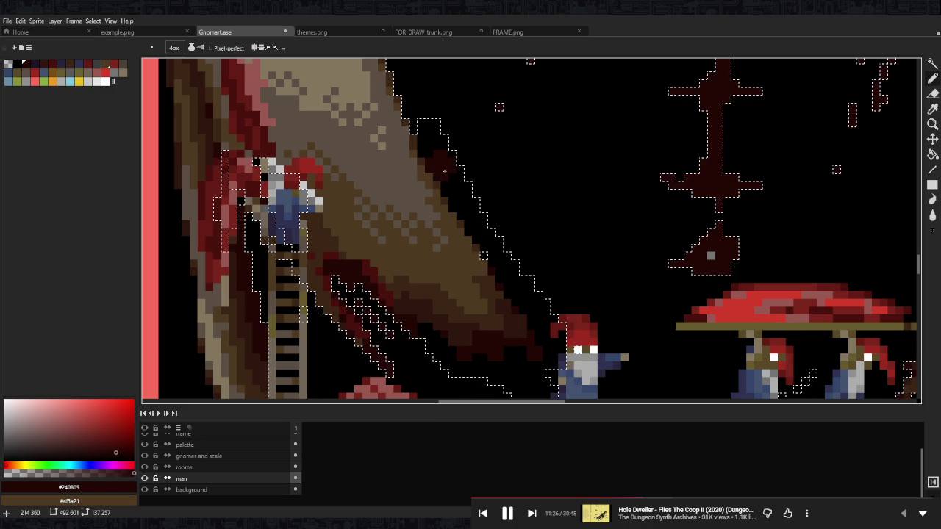
pyautogui.press('w')
pyautogui.click(470, 192)
pyautogui.press('b')
pyautogui.moveTo(470, 193); pyautogui.dragTo(425, 131)
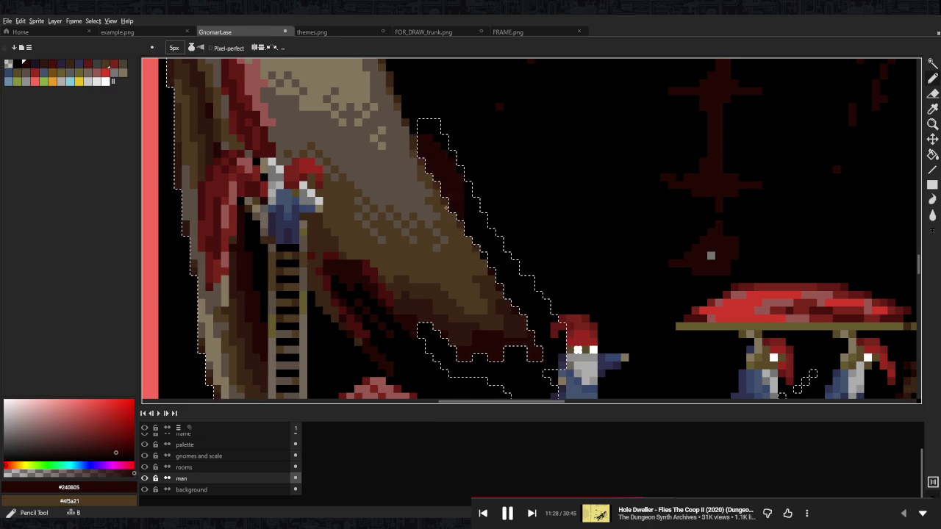
pyautogui.scroll(-1, 384, 112)
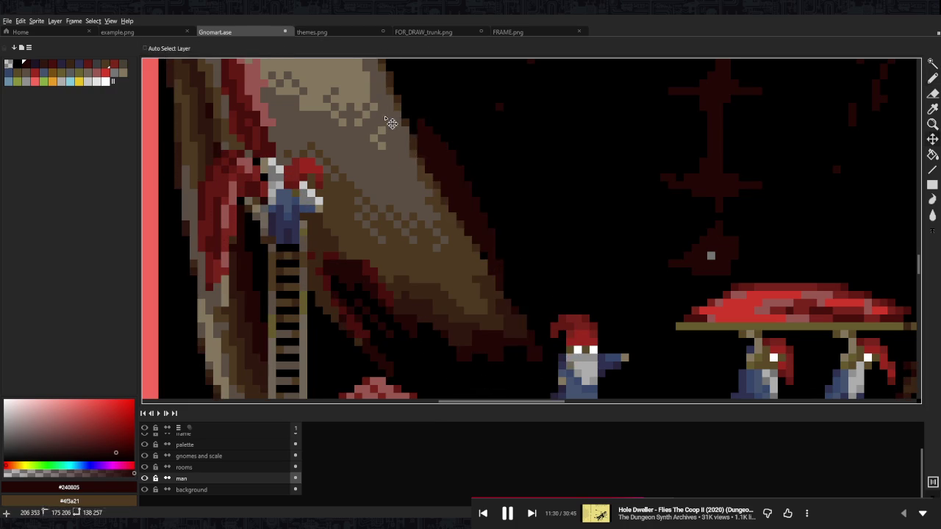
pyautogui.scroll(-2, 544, 171)
pyautogui.scroll(1, 523, 157)
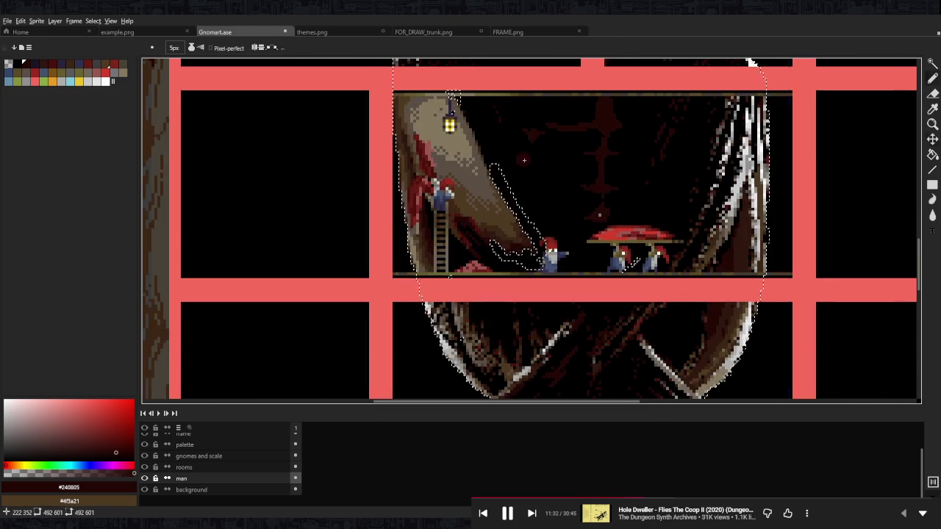
pyautogui.scroll(4, 528, 159)
pyautogui.scroll(-1, 466, 219)
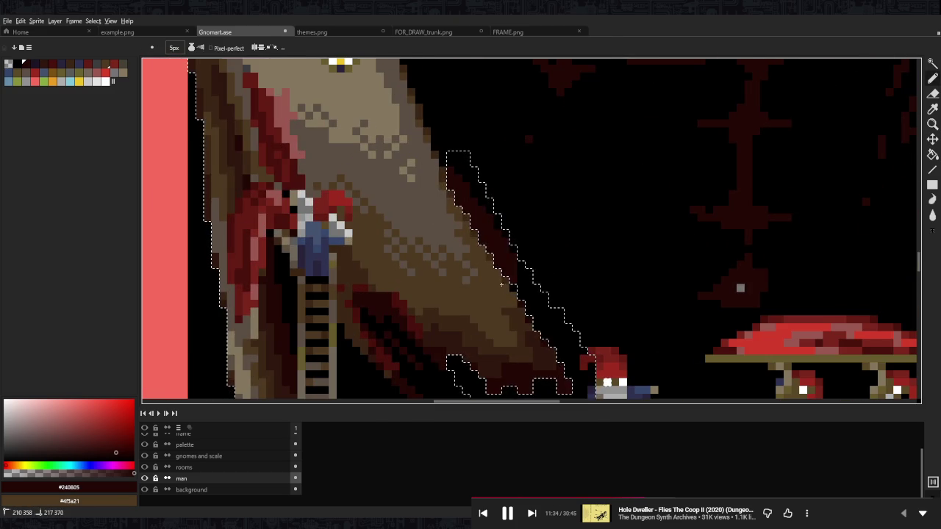
# - Clear the trunk selection and sample black #000000 from the room background
pyautogui.hotkey('ctrl', 'd')
pyautogui.scroll(-3, 596, 224)
pyautogui.scroll(2, 515, 220)
pyautogui.scroll(2, 490, 218)
pyautogui.press('i')
pyautogui.keyDown('alt'); pyautogui.click(489, 218); pyautogui.keyUp('alt')
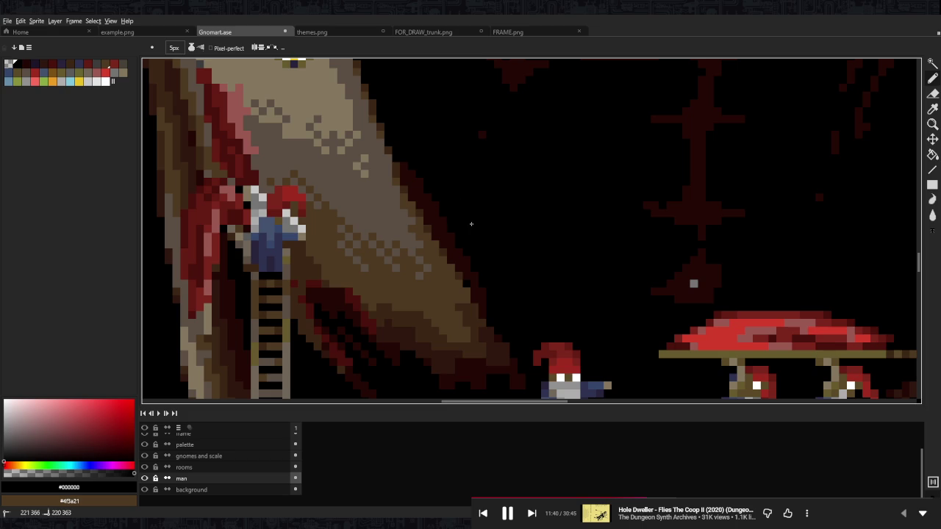
pyautogui.scroll(-2, 521, 236)
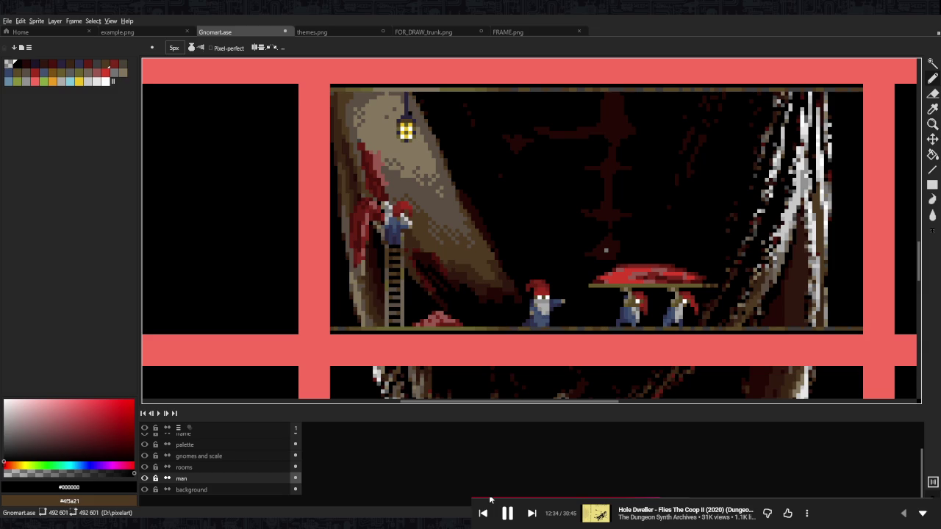
pyautogui.scroll(-1, 747, 274)
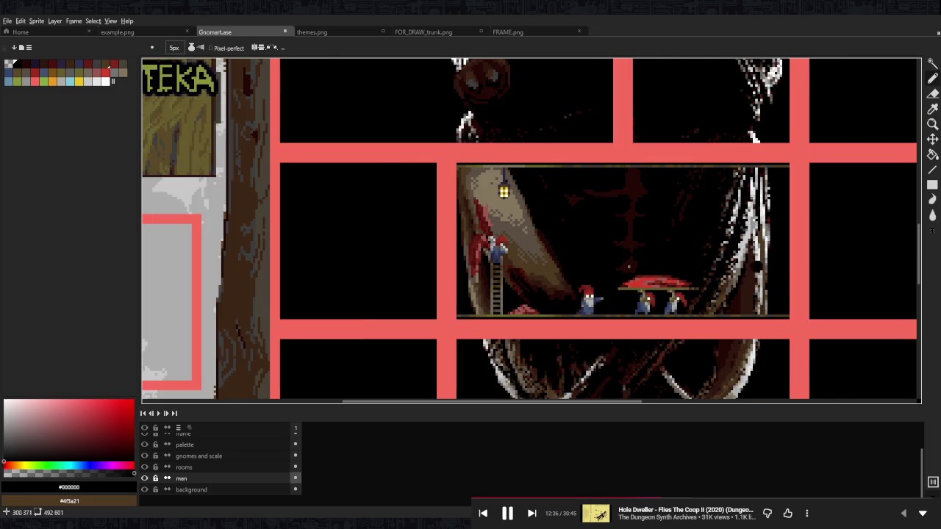
pyautogui.scroll(-1, 753, 270)
pyautogui.moveTo(764, 273); pyautogui.dragTo(671, 269)
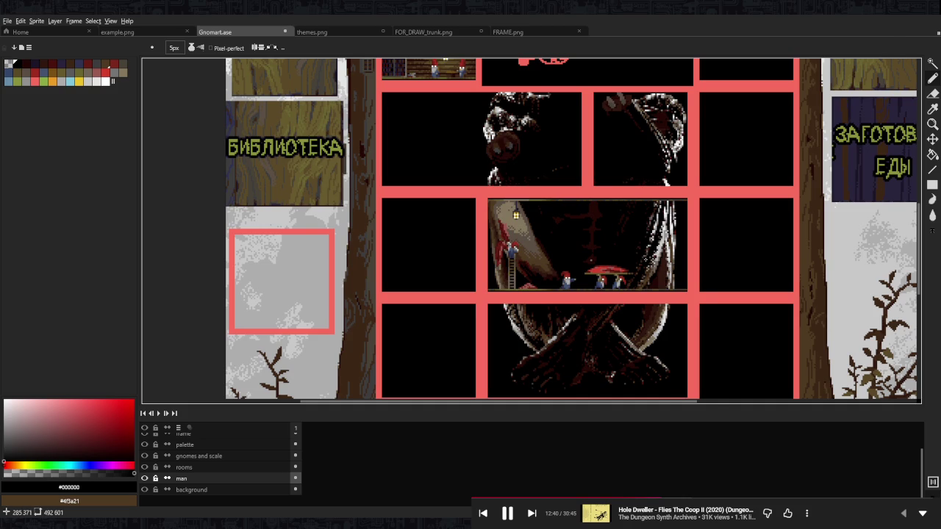
pyautogui.scroll(-1, 646, 257)
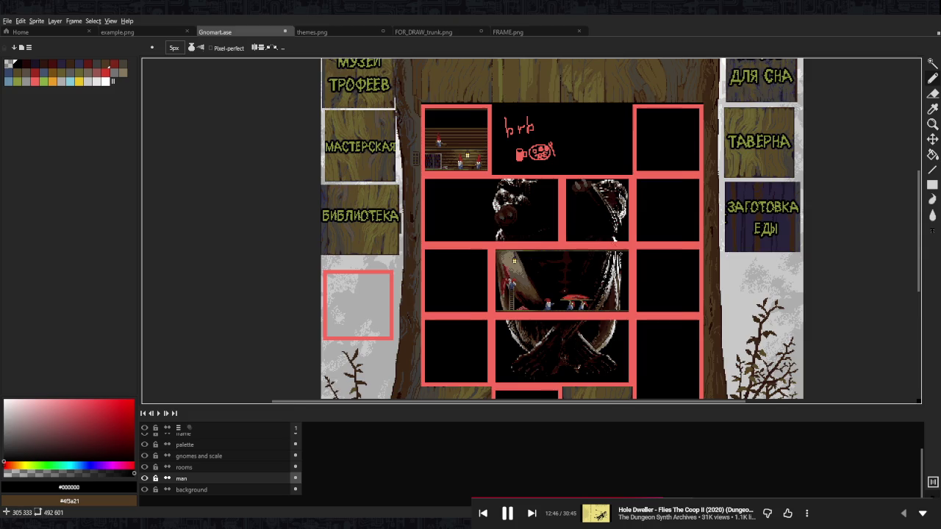
pyautogui.moveTo(521, 434); pyautogui.dragTo(476, 354)
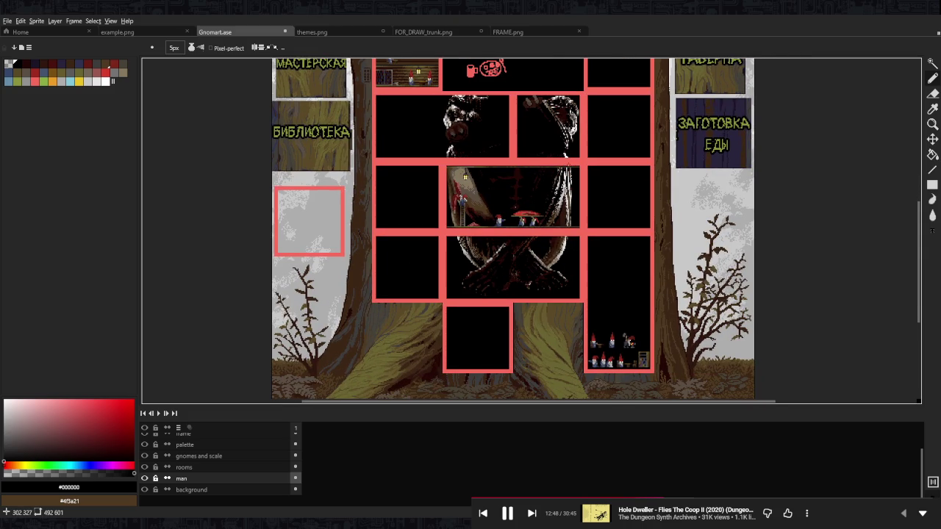
pyautogui.scroll(1, 486, 354)
pyautogui.hscroll(1, 486, 354)
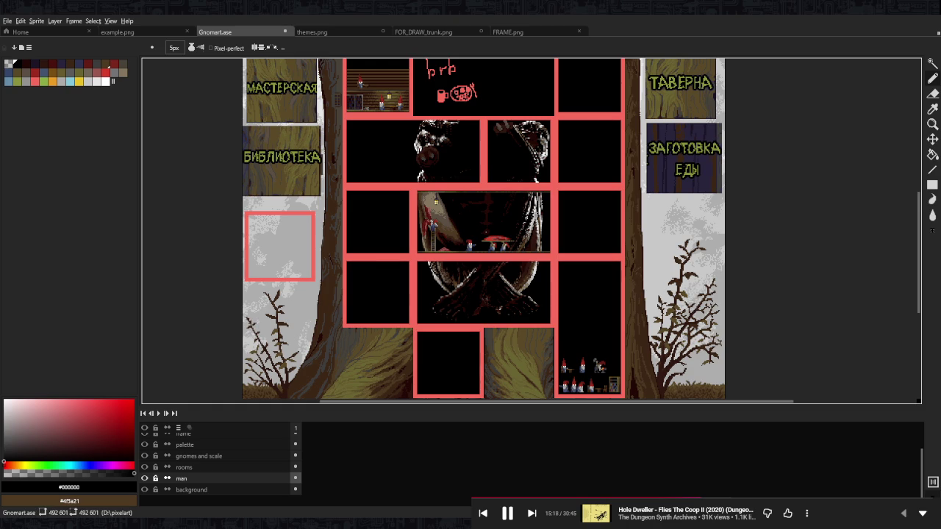
# - Box-select the brb doodle on the rooms layer and delete it
pyautogui.moveTo(455, 416); pyautogui.dragTo(537, 484)
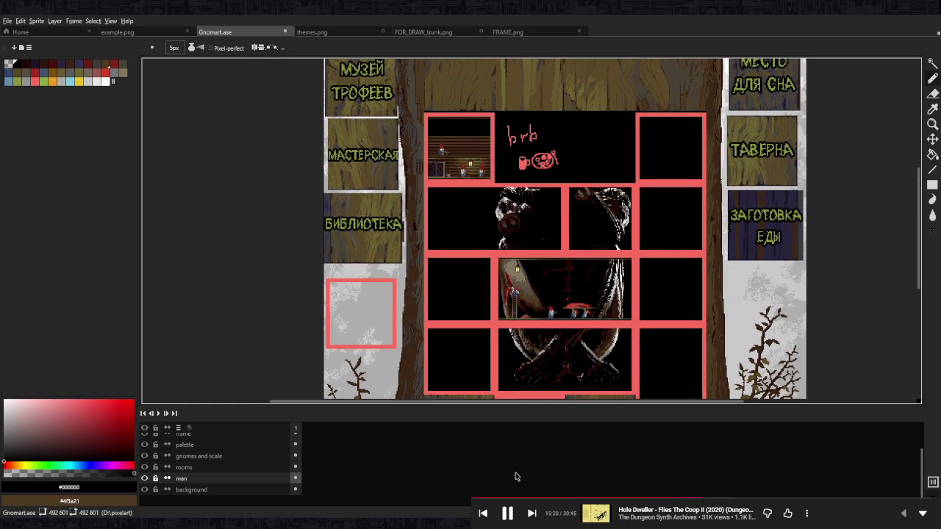
pyautogui.moveTo(538, 230); pyautogui.dragTo(499, 282)
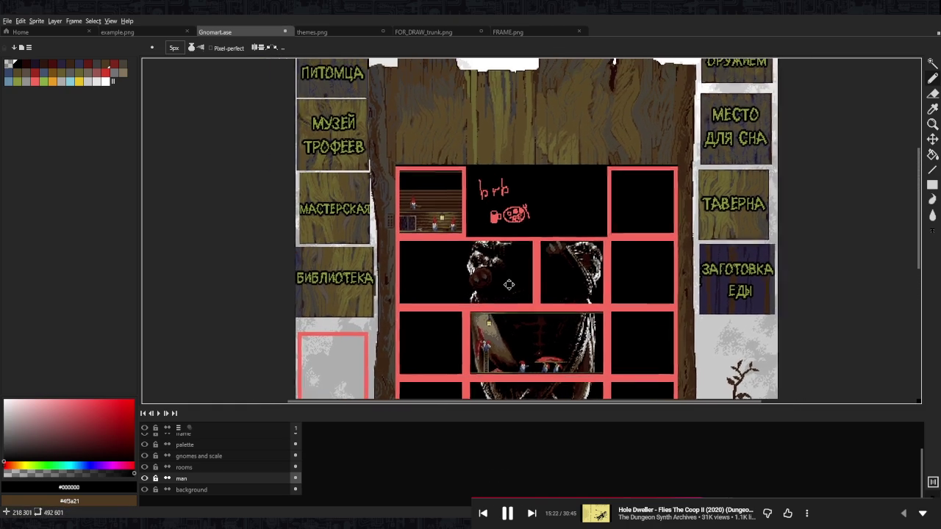
pyautogui.scroll(2, 515, 284)
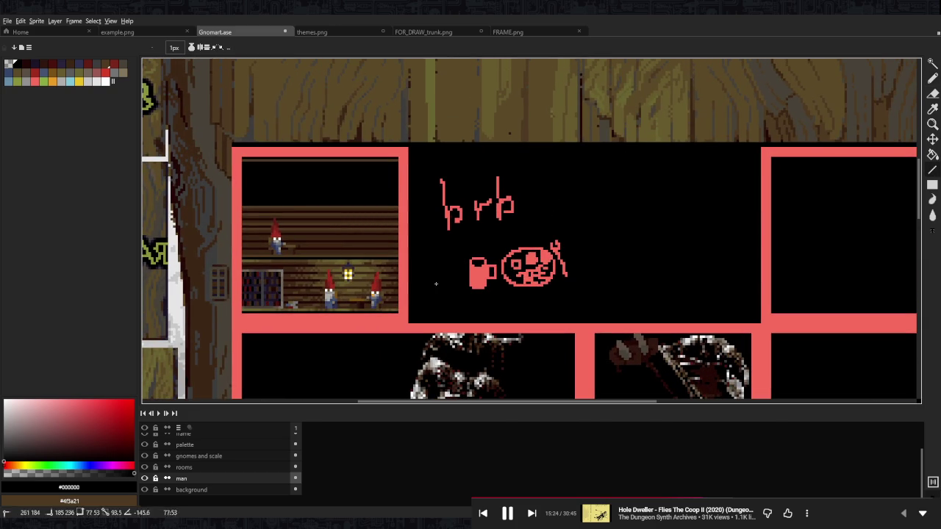
pyautogui.press('m')
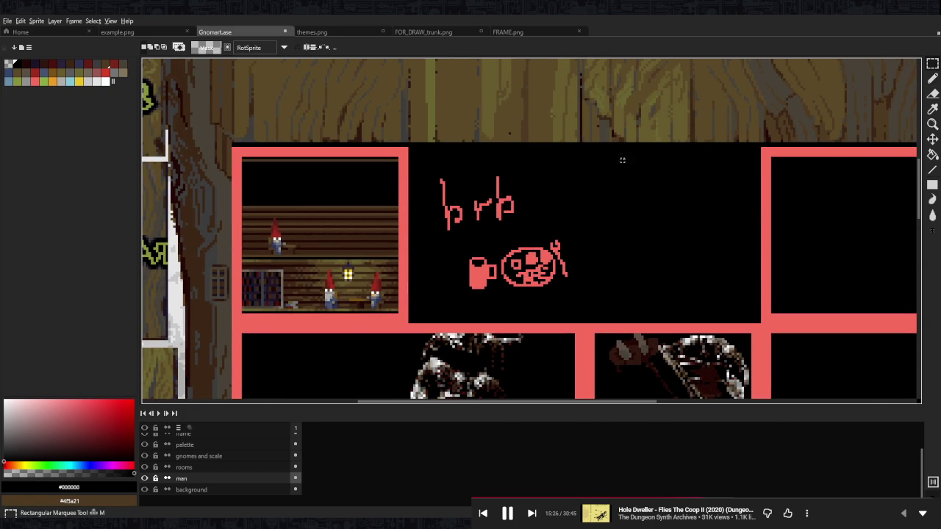
pyautogui.moveTo(642, 149); pyautogui.dragTo(416, 320)
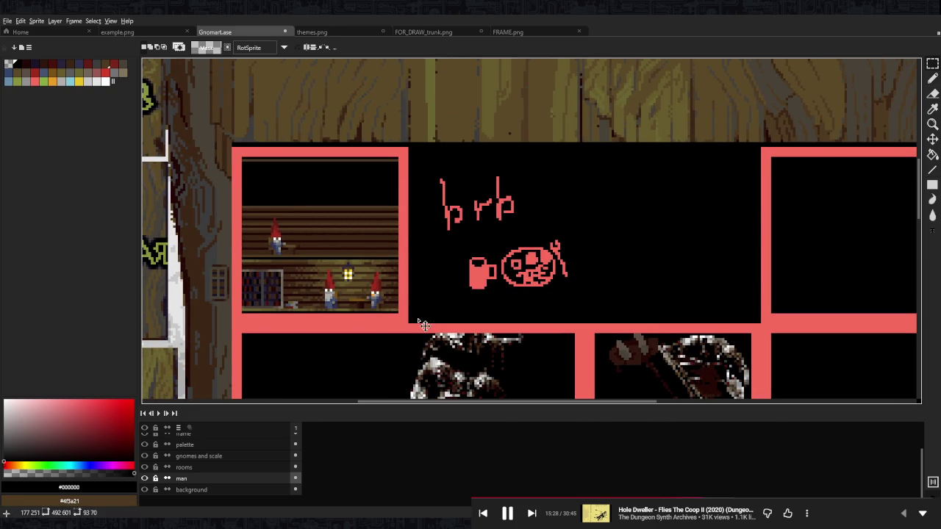
pyautogui.click(184, 467)
pyautogui.moveTo(609, 141); pyautogui.dragTo(431, 286)
pyautogui.press('Delete')
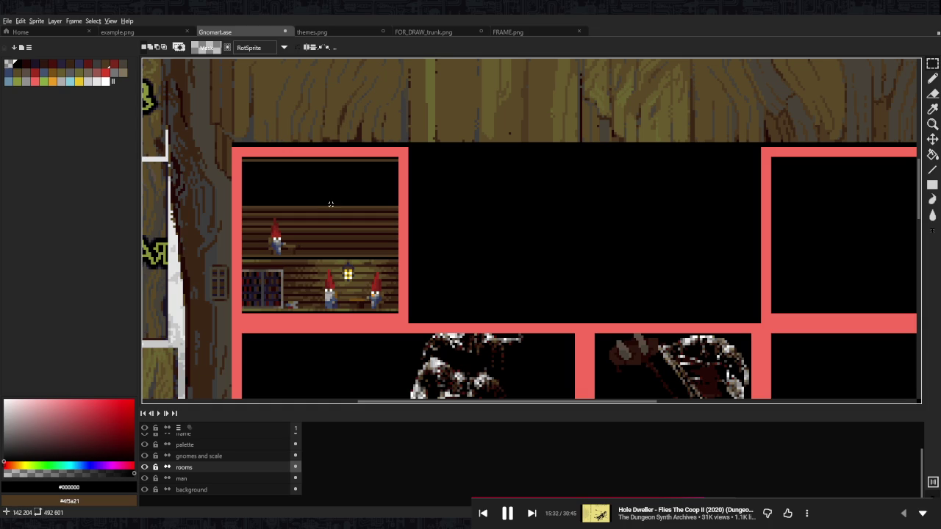
# - Center the workshop room in view and select its upper floor
pyautogui.scroll(2, 292, 296)
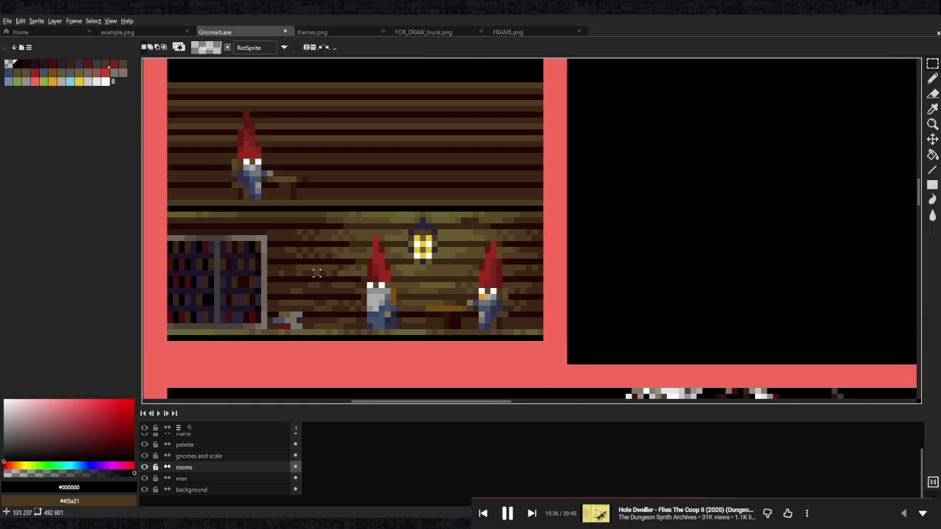
pyautogui.moveTo(317, 279); pyautogui.dragTo(418, 272)
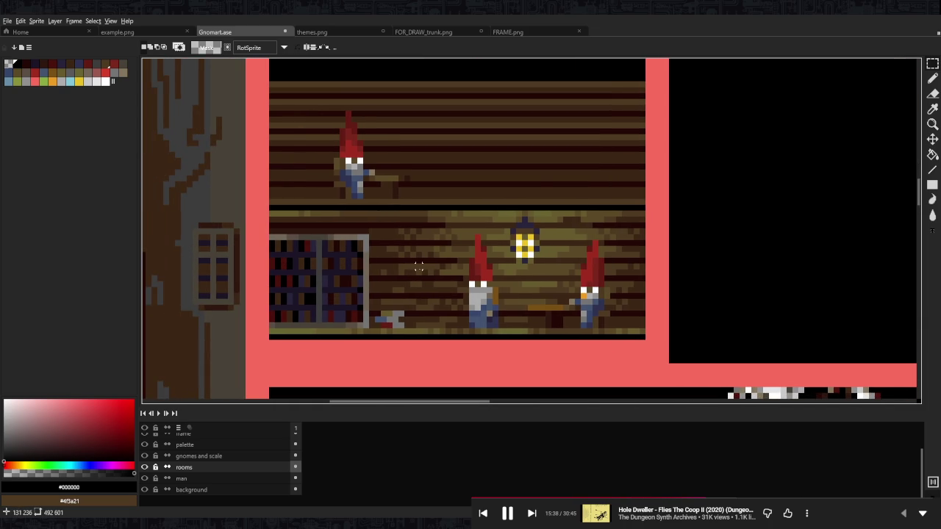
pyautogui.scroll(-3, 458, 216)
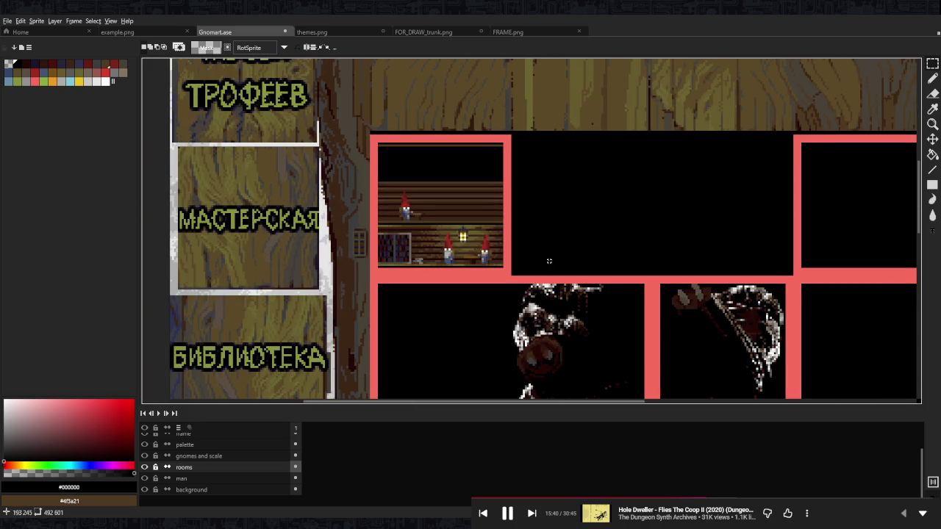
pyautogui.scroll(1, 437, 175)
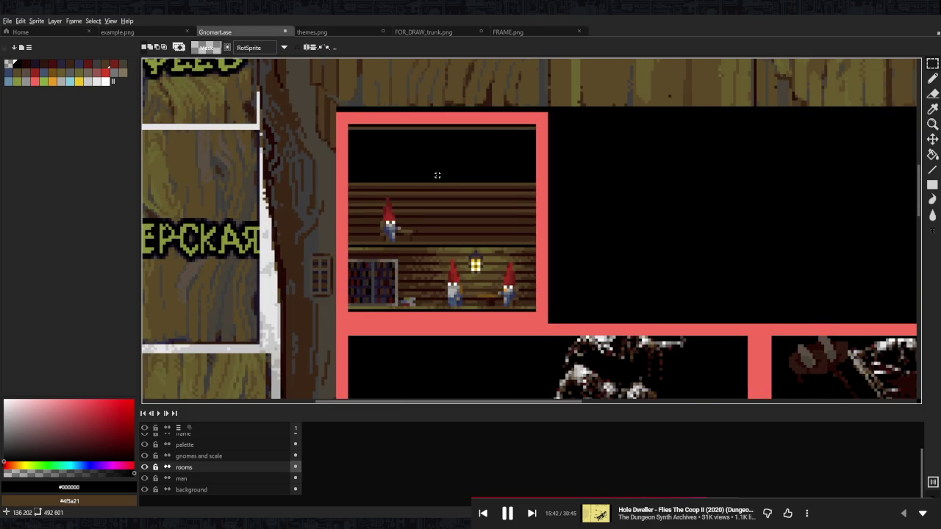
pyautogui.moveTo(437, 175); pyautogui.dragTo(445, 187)
pyautogui.scroll(1, 444, 191)
pyautogui.scroll(1, 477, 227)
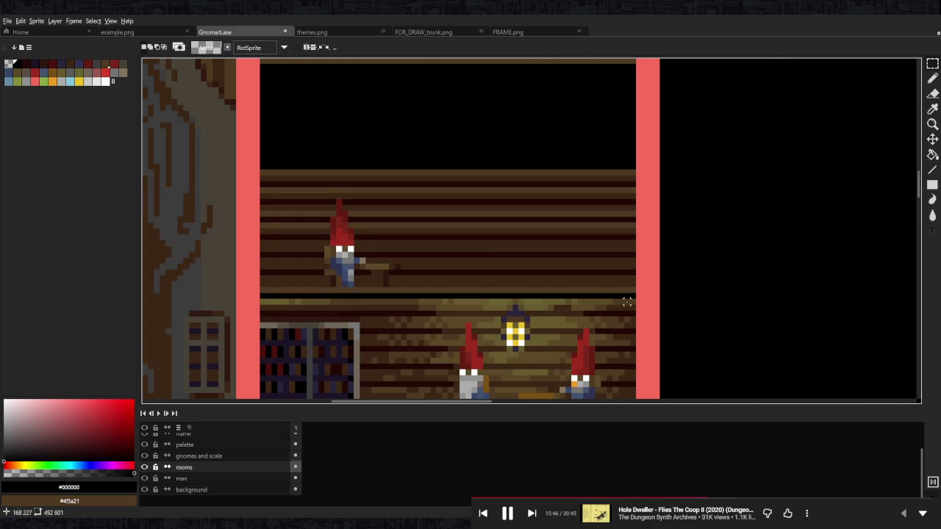
pyautogui.scroll(-1, 626, 302)
pyautogui.scroll(1, 642, 257)
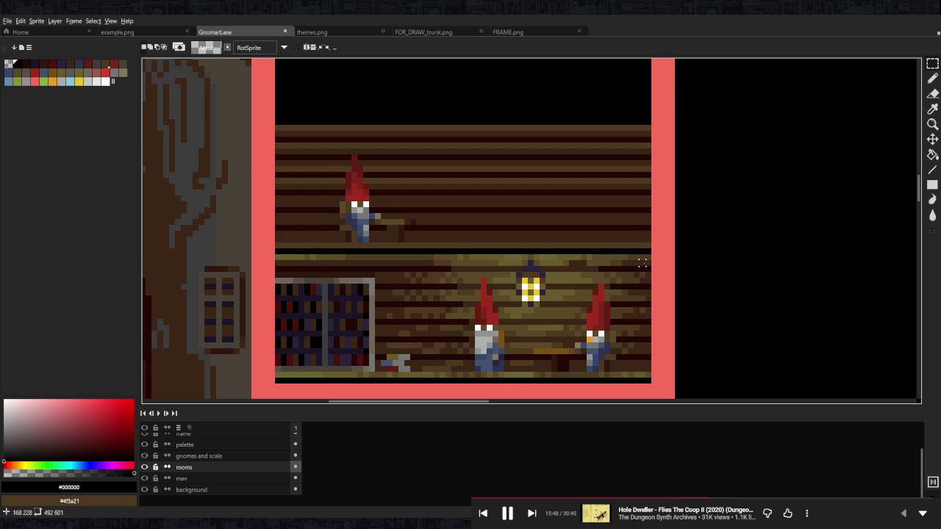
pyautogui.moveTo(646, 263); pyautogui.dragTo(275, 107)
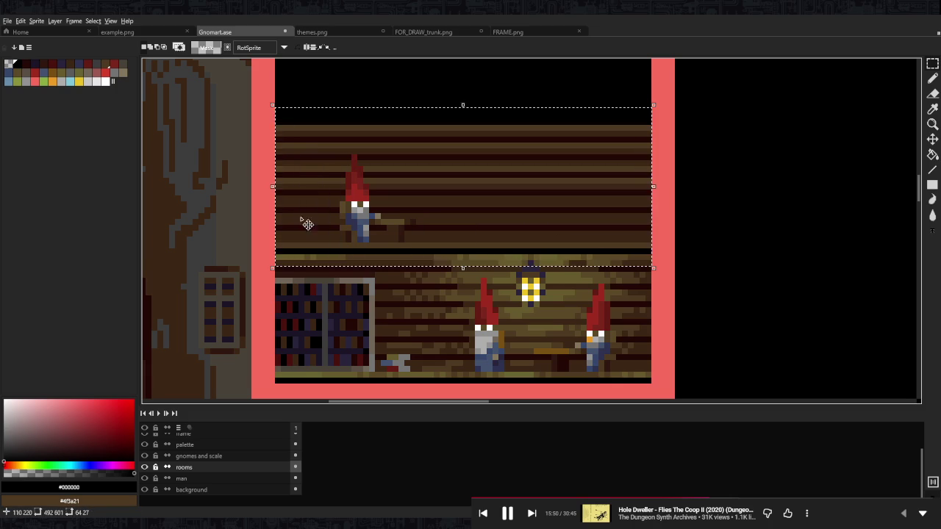
# - Move the workshop's upper floor up about 20 pixels
pyautogui.moveTo(594, 231)
pyautogui.mouseDown()
pyautogui.moveTo(593, 204)
pyautogui.moveTo(558, 217)
pyautogui.mouseUp()
pyautogui.scroll(-1, 592, 204)
pyautogui.scroll(1, 563, 258)
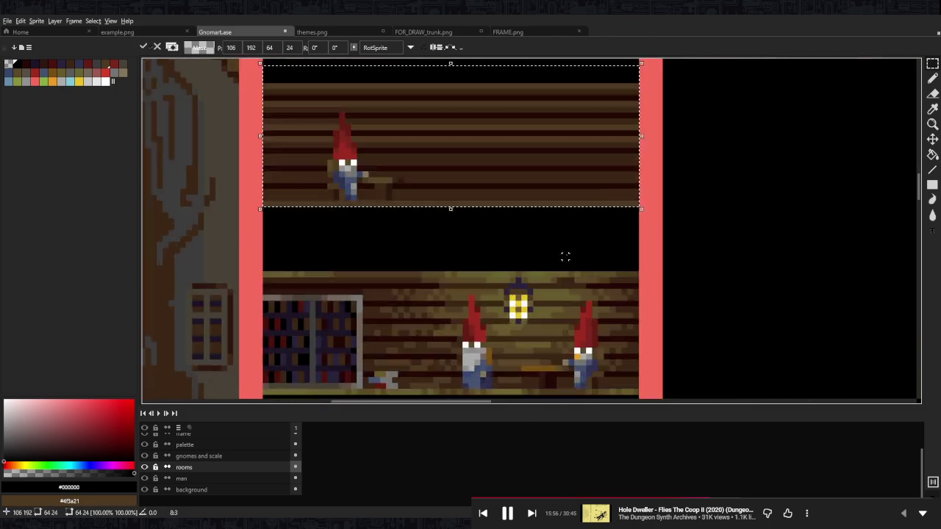
pyautogui.click(517, 282)
# - Lift the lantern and a small 4x3 wall block slightly upward
pyautogui.moveTo(504, 271)
pyautogui.mouseDown()
pyautogui.moveTo(534, 332)
pyautogui.moveTo(536, 270)
pyautogui.mouseUp()
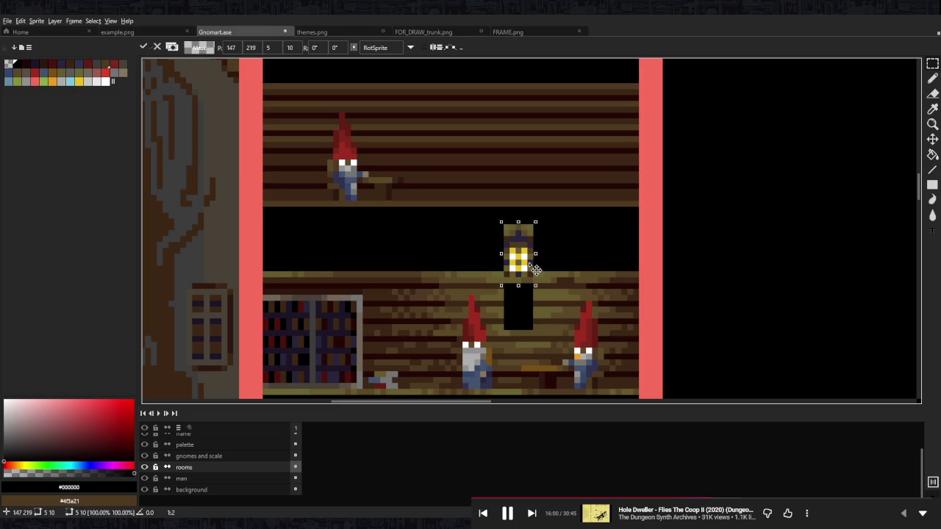
pyautogui.click(553, 262)
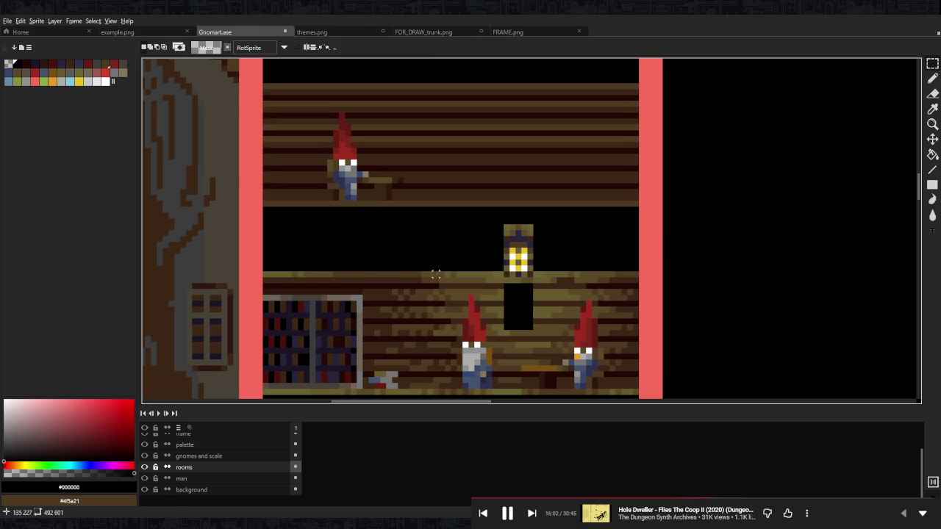
pyautogui.moveTo(359, 274)
pyautogui.mouseDown()
pyautogui.moveTo(380, 289)
pyautogui.moveTo(379, 254)
pyautogui.mouseUp()
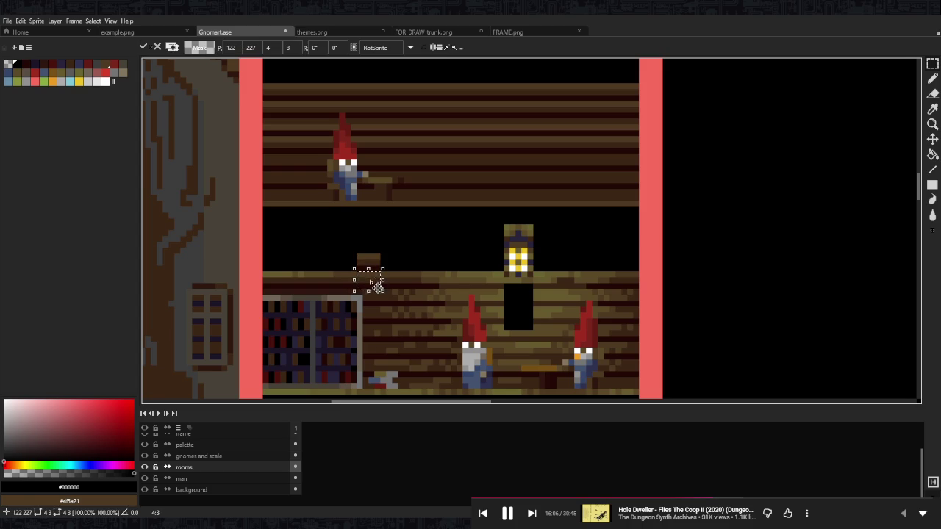
pyautogui.moveTo(378, 253); pyautogui.dragTo(382, 220)
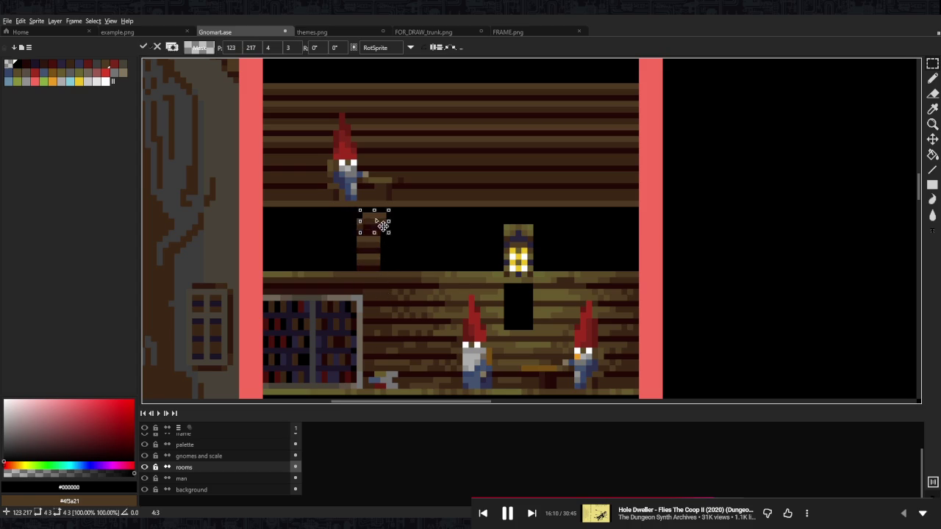
pyautogui.click(400, 227)
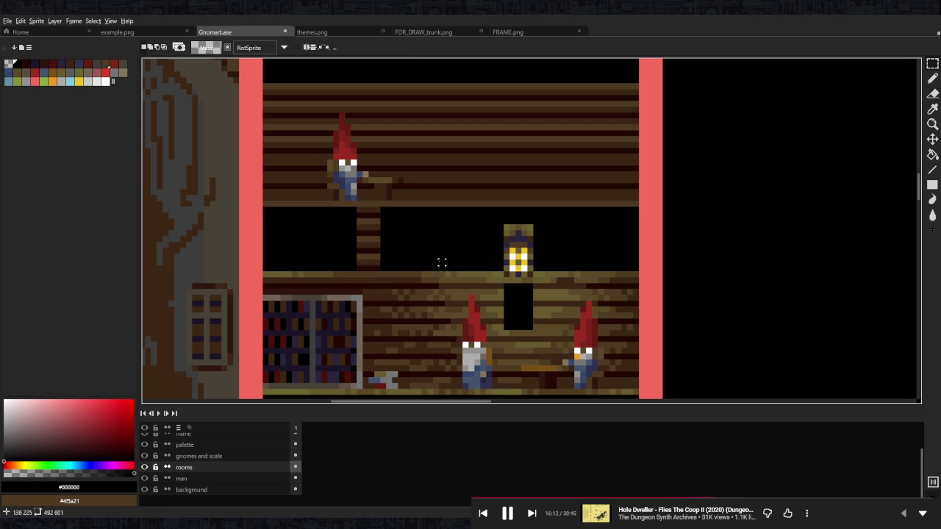
# - Stretch a narrow plank strip wide across the black gap left of the lantern
pyautogui.press('b')
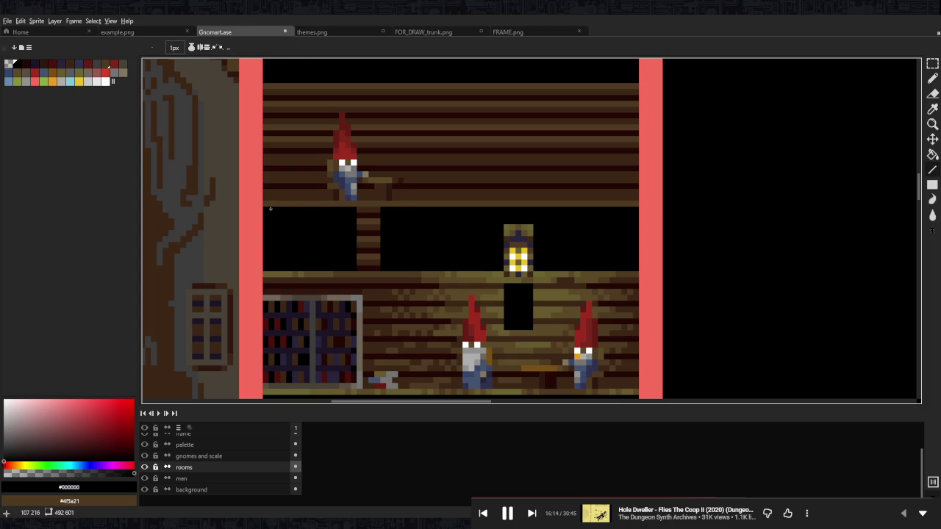
pyautogui.press('m')
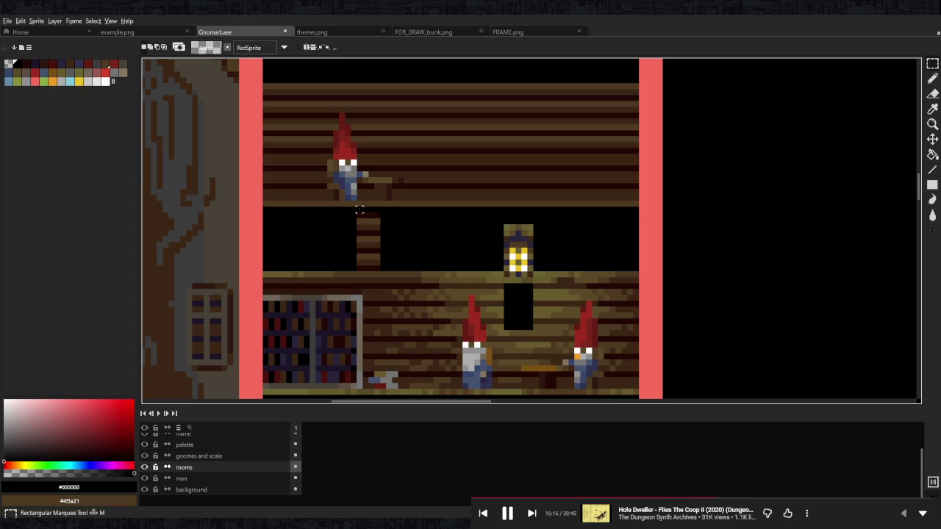
pyautogui.moveTo(356, 208); pyautogui.dragTo(360, 263)
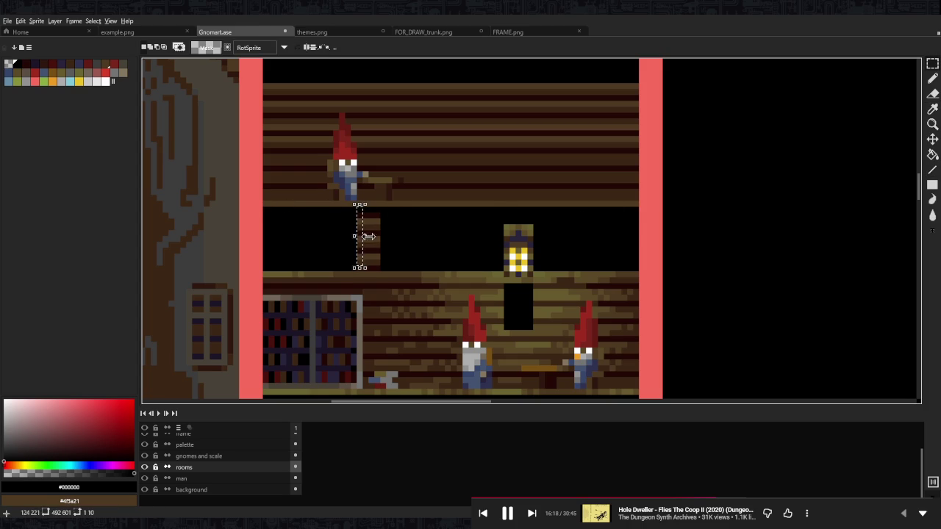
pyautogui.scroll(1, 360, 270)
pyautogui.scroll(2, 359, 270)
pyautogui.scroll(-2, 354, 272)
pyautogui.moveTo(365, 211); pyautogui.dragTo(657, 206)
pyautogui.scroll(-3, 449, 215)
pyautogui.moveTo(403, 209); pyautogui.dragTo(311, 214)
pyautogui.hotkey('ctrl', 'd')
pyautogui.scroll(-2, 449, 213)
pyautogui.scroll(2, 424, 226)
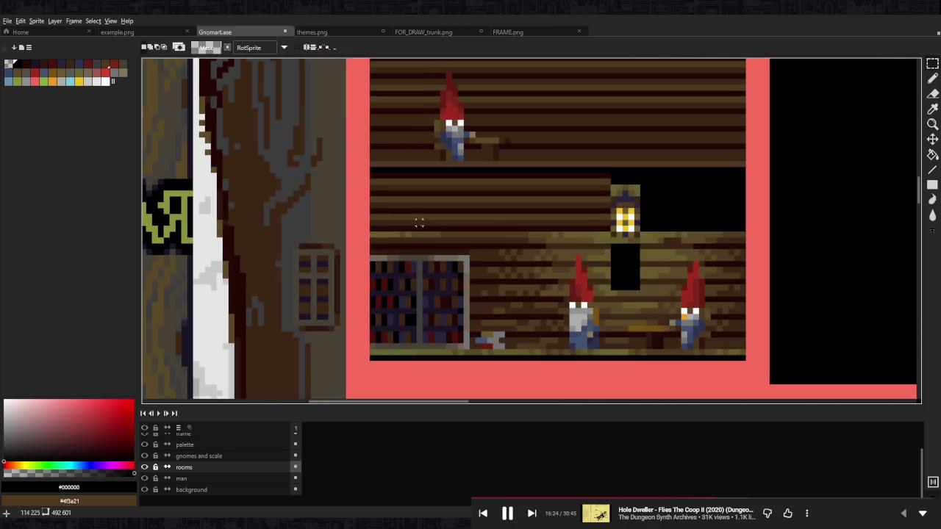
pyautogui.moveTo(412, 224); pyautogui.dragTo(472, 253)
pyautogui.scroll(-4, 473, 254)
pyautogui.scroll(-1, 517, 254)
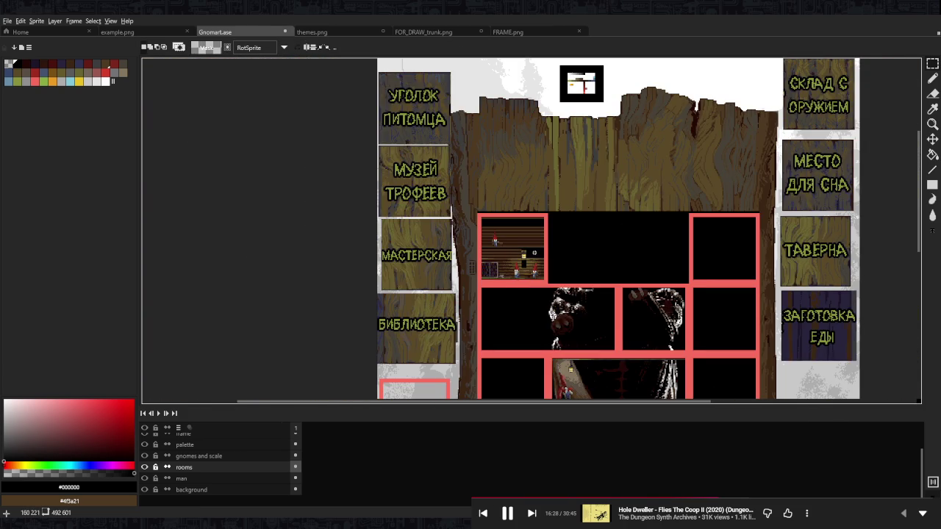
# - Switch to the Pencil and undo a stray black stroke over the new plank rows
pyautogui.scroll(2, 507, 255)
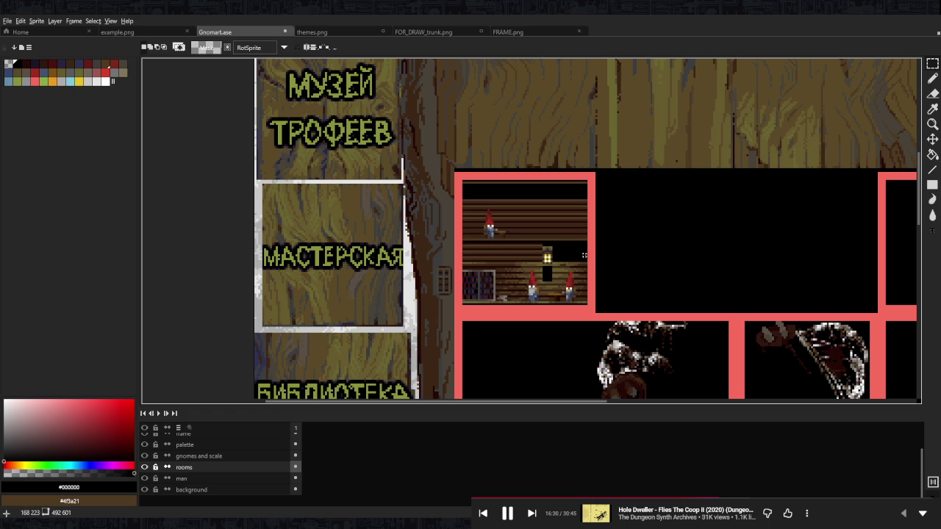
pyautogui.scroll(3, 507, 252)
pyautogui.press('b')
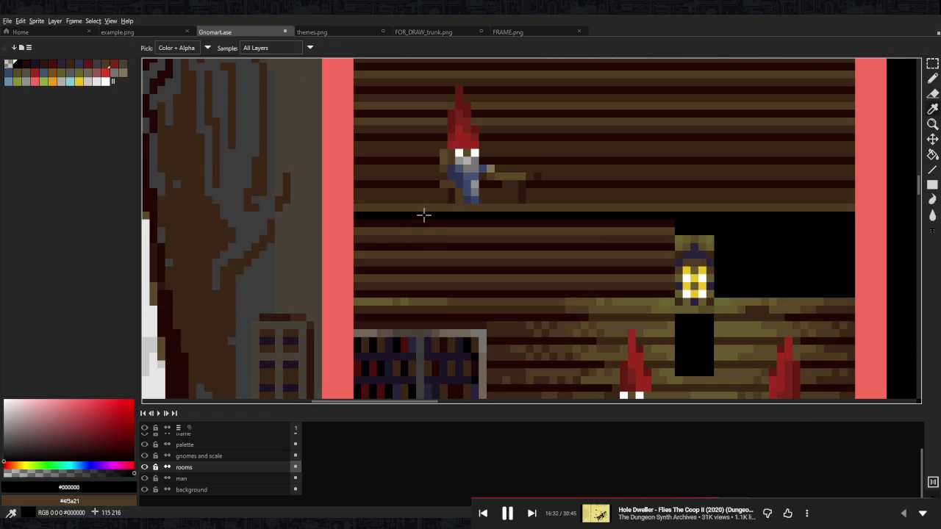
pyautogui.moveTo(361, 216); pyautogui.dragTo(383, 230)
pyautogui.hotkey('ctrl', 'z')
pyautogui.hotkey('ctrl', 'z')
# - Paint black along the plank stripe rows, undoing one of the strokes
pyautogui.hotkey('ctrl', 'z')
# - With a smaller pencil, paint dark #240805 stripes along the upper and lower plank rows
pyautogui.press('-')
pyautogui.press('-')
pyautogui.press('-')
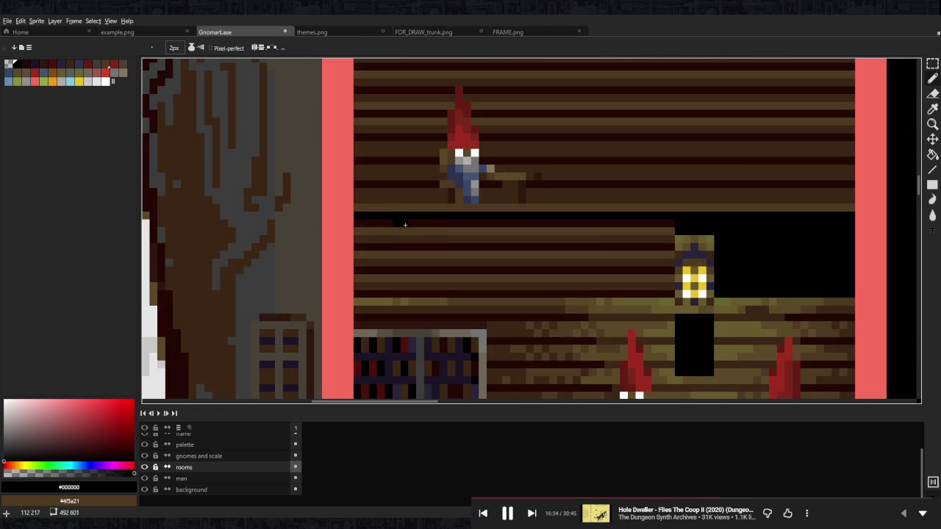
pyautogui.keyDown('alt'); pyautogui.click(470, 223); pyautogui.keyUp('alt')
pyautogui.moveTo(468, 231)
pyautogui.mouseDown()
pyautogui.moveTo(359, 231)
pyautogui.moveTo(467, 239)
pyautogui.moveTo(360, 263)
pyautogui.moveTo(439, 264)
pyautogui.mouseUp()
pyautogui.moveTo(360, 278)
pyautogui.mouseDown()
pyautogui.moveTo(409, 278)
pyautogui.moveTo(529, 231)
pyautogui.moveTo(487, 229)
pyautogui.mouseUp()
pyautogui.keyDown('alt'); pyautogui.click(473, 213); pyautogui.keyUp('alt')
pyautogui.moveTo(360, 223)
pyautogui.mouseDown()
pyautogui.moveTo(405, 222)
pyautogui.moveTo(367, 234)
pyautogui.moveTo(396, 240)
pyautogui.moveTo(497, 246)
pyautogui.moveTo(354, 247)
pyautogui.moveTo(486, 223)
pyautogui.mouseUp()
pyautogui.hotkey('ctrl', 'z')
pyautogui.moveTo(449, 270)
pyautogui.mouseDown()
pyautogui.moveTo(371, 272)
pyautogui.moveTo(397, 226)
pyautogui.moveTo(425, 229)
pyautogui.mouseUp()
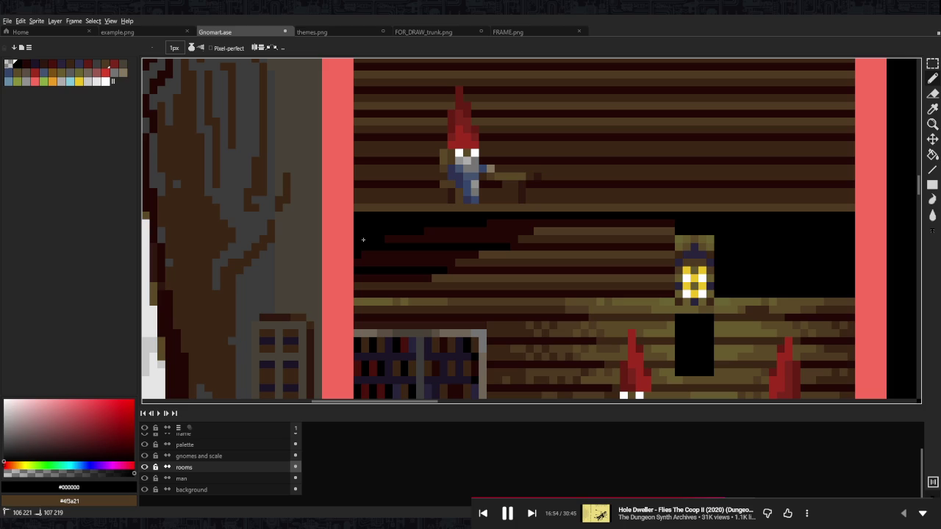
pyautogui.scroll(-3, 358, 256)
pyautogui.scroll(3, 457, 227)
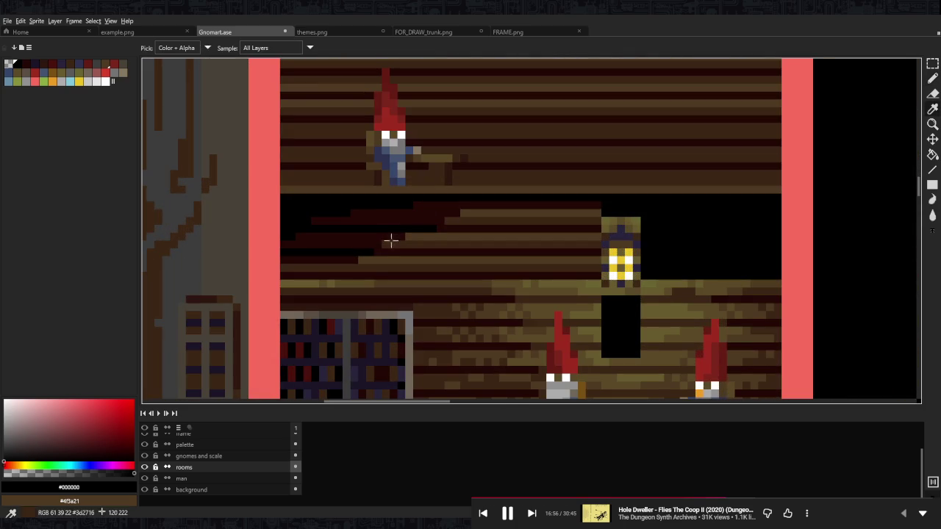
# - Add #3d2716 brown plank strokes and touch up small pixels near the lantern
pyautogui.keyDown('alt'); pyautogui.click(390, 242); pyautogui.keyUp('alt')
pyautogui.moveTo(349, 244)
pyautogui.mouseDown()
pyautogui.moveTo(488, 205)
pyautogui.moveTo(463, 205)
pyautogui.mouseUp()
pyautogui.keyDown('alt'); pyautogui.click(471, 212); pyautogui.keyUp('alt')
pyautogui.keyDown('alt'); pyautogui.click(463, 214); pyautogui.keyUp('alt')
pyautogui.moveTo(355, 260); pyautogui.dragTo(327, 260)
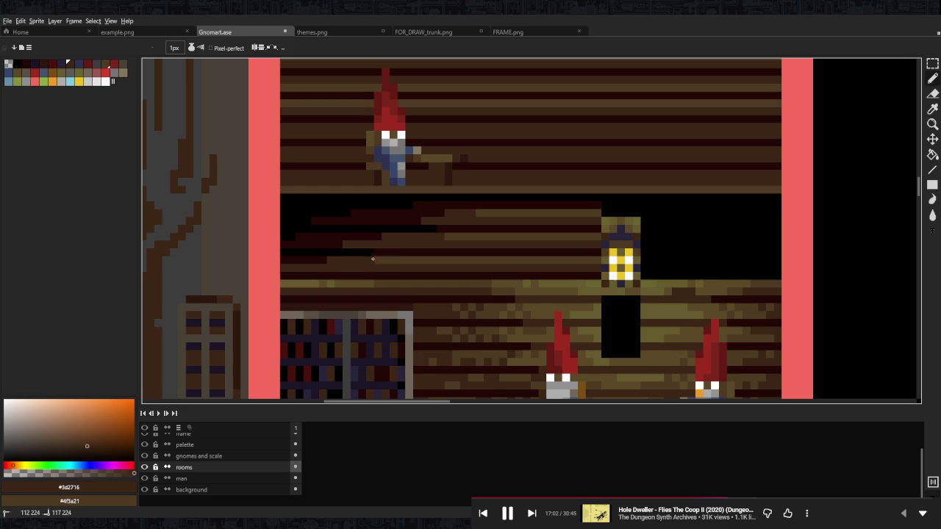
# - Paint an olive #675a2e stripe and a #3d2716 dark-brown stripe across the planks
pyautogui.keyDown('alt'); pyautogui.click(302, 267); pyautogui.keyUp('alt')
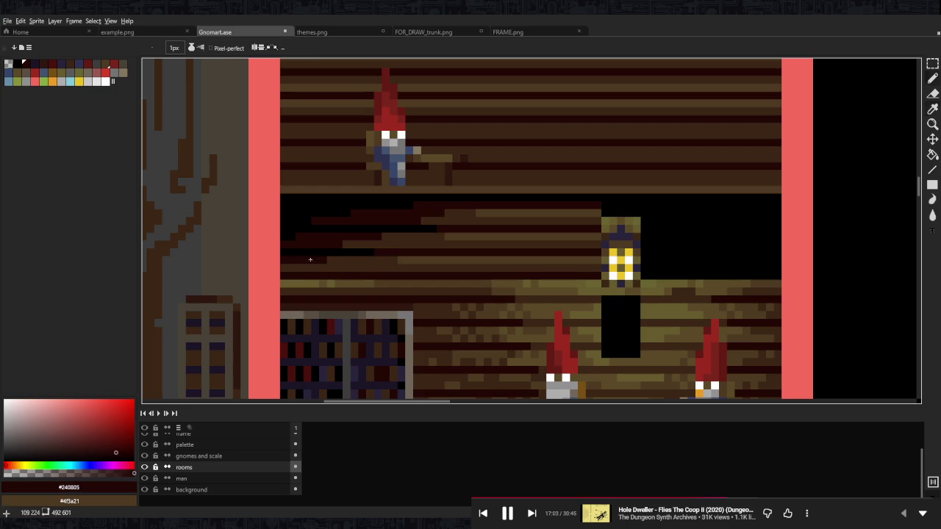
pyautogui.keyDown('alt'); pyautogui.click(447, 257); pyautogui.keyUp('alt')
pyautogui.keyDown('alt'); pyautogui.click(579, 281); pyautogui.keyUp('alt')
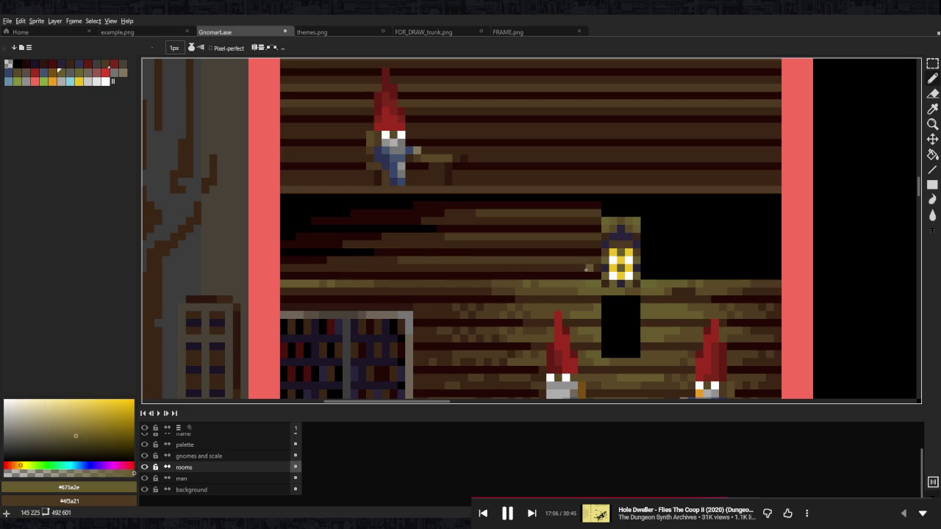
pyautogui.moveTo(597, 267); pyautogui.dragTo(541, 268)
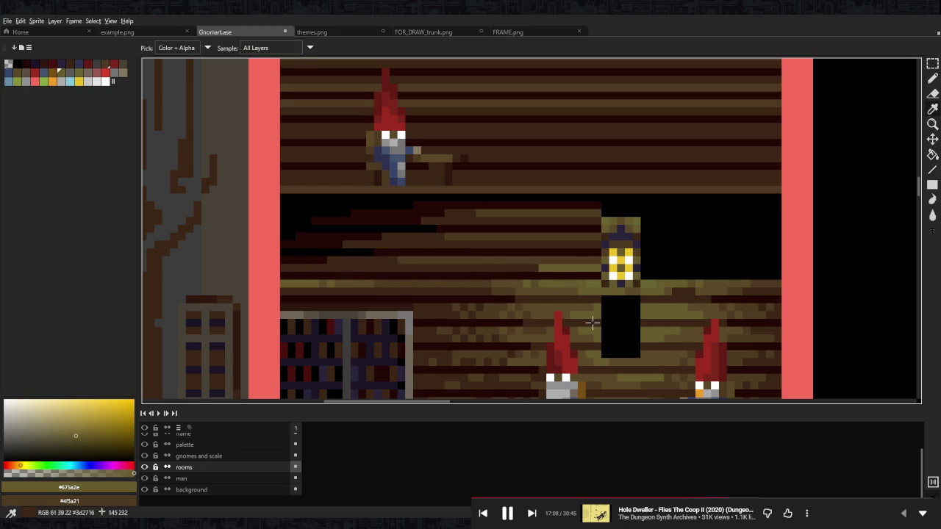
pyautogui.keyDown('alt'); pyautogui.click(612, 323); pyautogui.keyUp('alt')
pyautogui.moveTo(597, 276); pyautogui.dragTo(500, 277)
# - Add two more brown plank strokes left of the lantern
pyautogui.moveTo(602, 253); pyautogui.dragTo(523, 252)
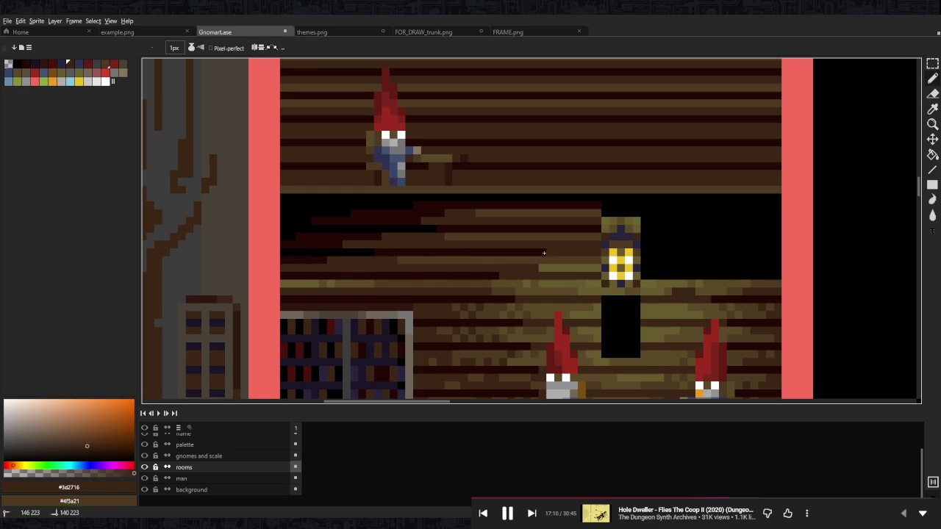
pyautogui.moveTo(596, 228); pyautogui.dragTo(547, 229)
pyautogui.hscroll(2, 548, 236)
pyautogui.scroll(2, 548, 236)
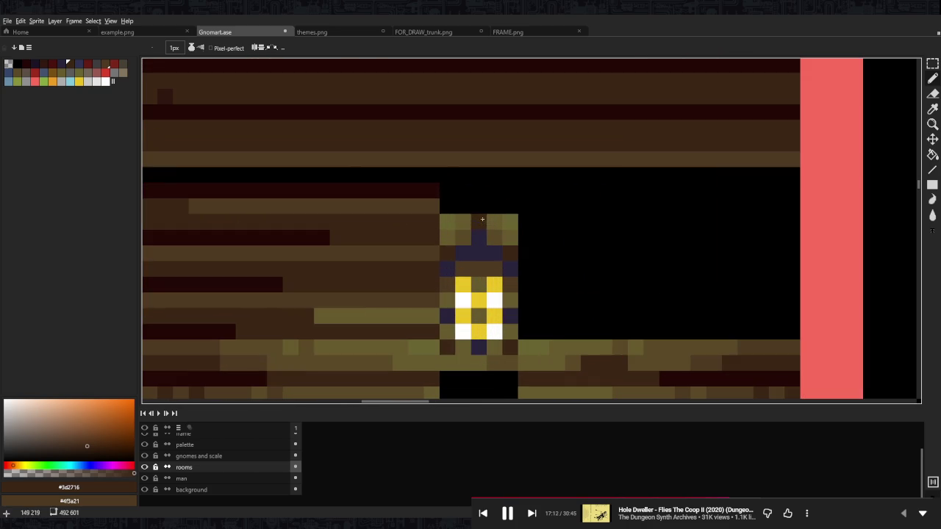
# - Blacken the lantern's top rows and draw a #28243b purple cord above it
pyautogui.keyDown('alt'); pyautogui.click(450, 209); pyautogui.keyUp('alt')
pyautogui.moveTo(448, 222)
pyautogui.mouseDown()
pyautogui.moveTo(495, 221)
pyautogui.moveTo(494, 235)
pyautogui.mouseUp()
pyautogui.keyDown('alt'); pyautogui.click(478, 237); pyautogui.keyUp('alt')
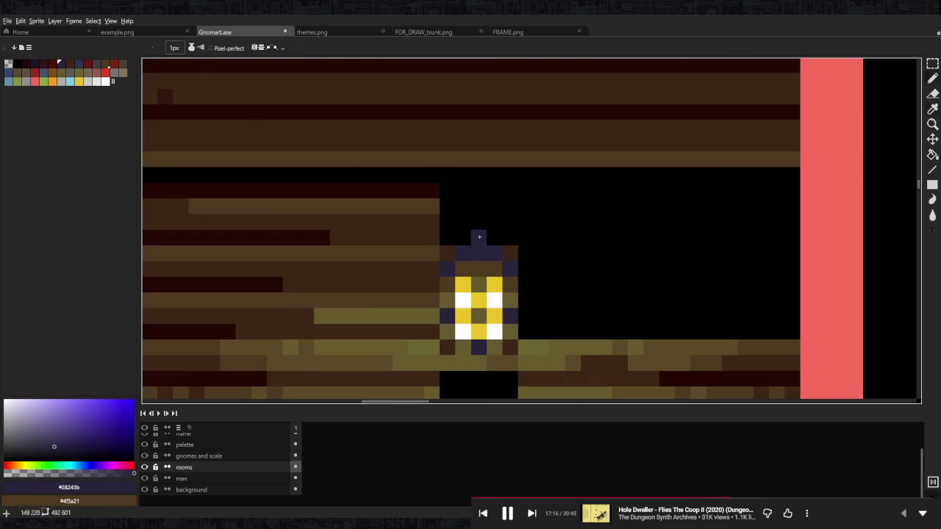
pyautogui.moveTo(478, 185); pyautogui.dragTo(479, 236)
# - Extend the #4f3a21 brown plank row to the right, darkening its end with #3d2716
pyautogui.keyDown('alt'); pyautogui.click(433, 206); pyautogui.keyUp('alt')
pyautogui.moveTo(445, 207); pyautogui.dragTo(756, 205)
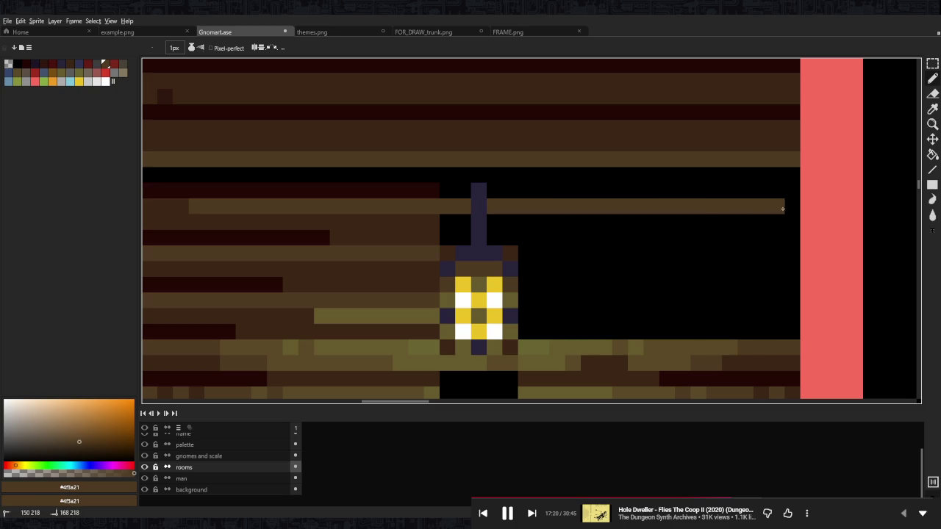
pyautogui.keyDown('alt'); pyautogui.click(369, 222); pyautogui.keyUp('alt')
pyautogui.moveTo(714, 206); pyautogui.dragTo(781, 207)
pyautogui.scroll(-1, 782, 206)
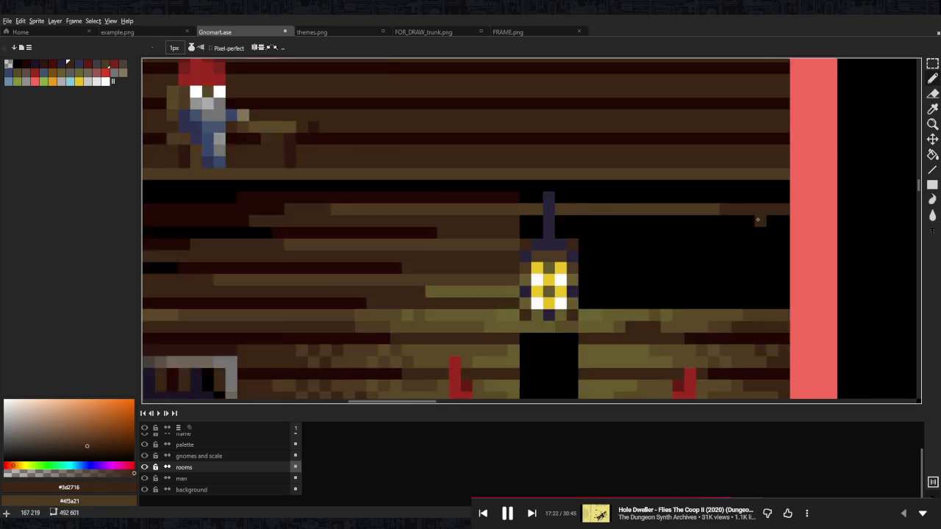
# - Paint #5b4a28 and lighter #675a2e olive strips beside the lantern
pyautogui.keyDown('alt'); pyautogui.click(729, 294); pyautogui.keyUp('alt')
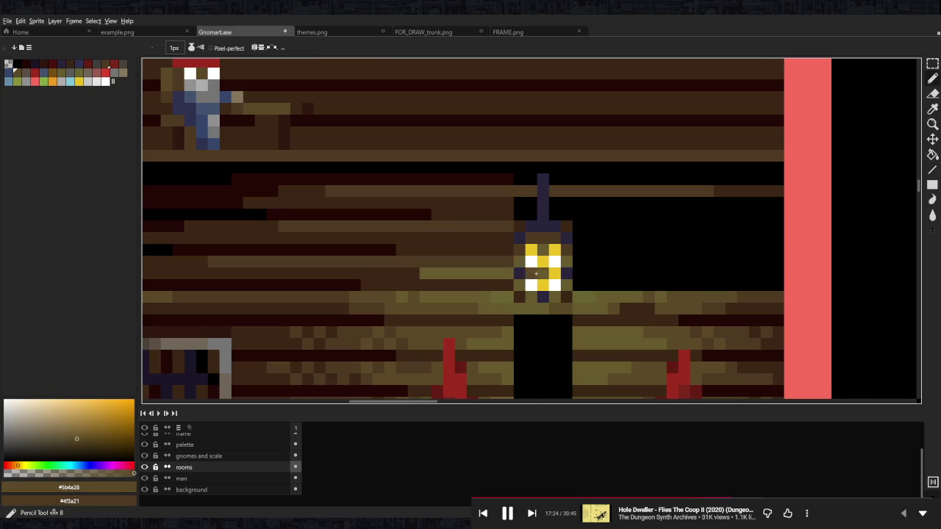
pyautogui.moveTo(587, 260)
pyautogui.mouseDown()
pyautogui.moveTo(725, 261)
pyautogui.moveTo(573, 261)
pyautogui.mouseUp()
pyautogui.keyDown('alt'); pyautogui.click(506, 273); pyautogui.keyUp('alt')
pyautogui.moveTo(503, 261); pyautogui.dragTo(471, 261)
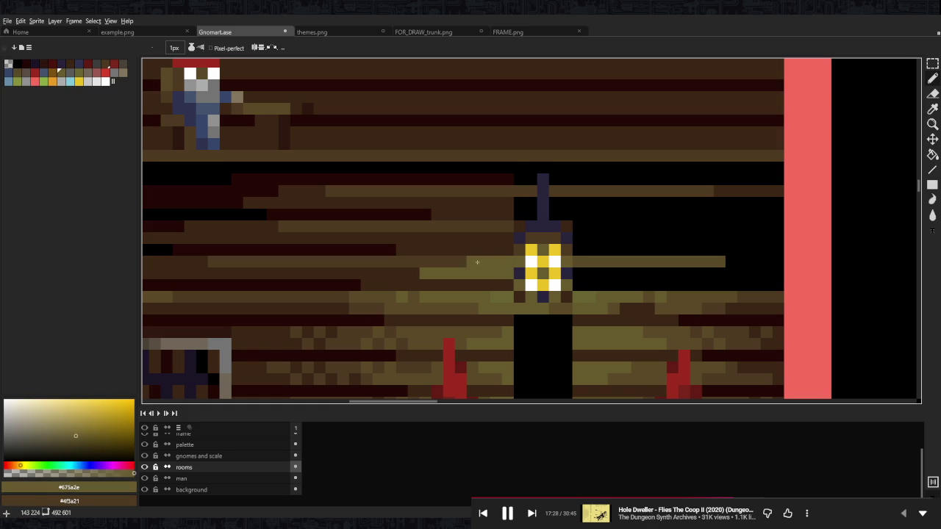
pyautogui.scroll(-3, 540, 259)
pyautogui.scroll(-2, 539, 259)
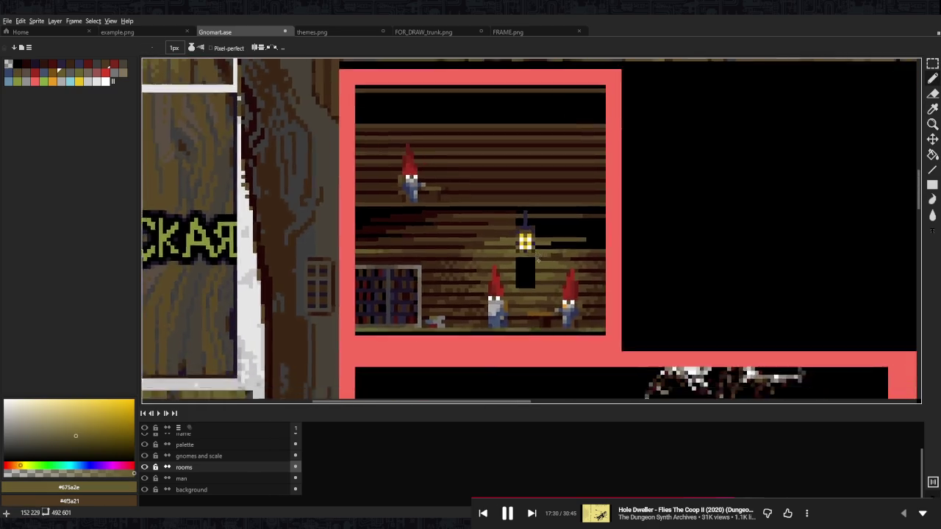
# - Cover the black gap under the lantern with olive #5b4a28
pyautogui.scroll(4, 540, 259)
pyautogui.keyDown('alt'); pyautogui.click(635, 257); pyautogui.keyUp('alt')
pyautogui.moveTo(553, 257)
pyautogui.mouseDown()
pyautogui.moveTo(486, 256)
pyautogui.moveTo(476, 267)
pyautogui.moveTo(588, 291)
pyautogui.moveTo(444, 294)
pyautogui.moveTo(571, 303)
pyautogui.mouseUp()
pyautogui.moveTo(464, 327)
pyautogui.mouseDown()
pyautogui.moveTo(535, 326)
pyautogui.moveTo(513, 338)
pyautogui.moveTo(535, 315)
pyautogui.mouseUp()
# - Paint the remaining black bands under the lantern #3d2716 brown and zoom out to check
pyautogui.keyDown('alt'); pyautogui.click(536, 313); pyautogui.keyUp('alt')
pyautogui.moveTo(478, 280); pyautogui.dragTo(535, 279)
pyautogui.moveTo(478, 244); pyautogui.dragTo(535, 244)
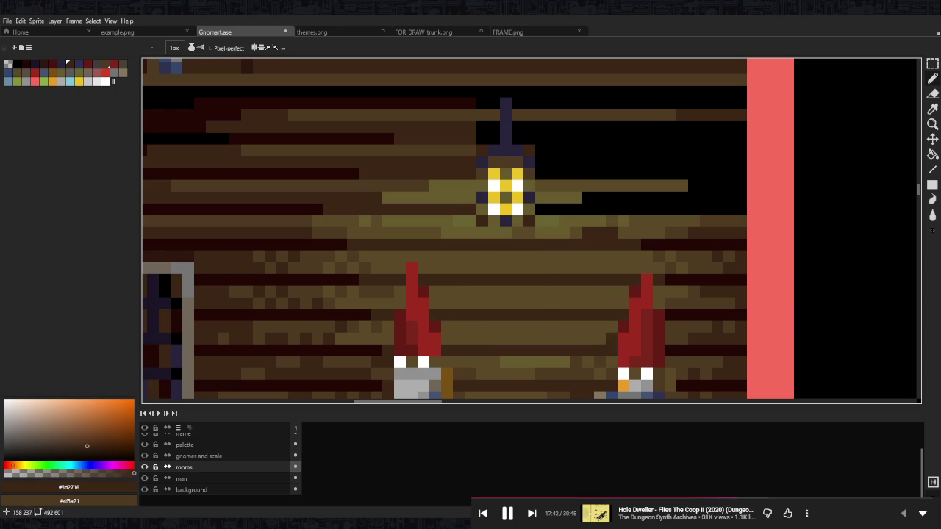
pyautogui.hscroll(-1, 637, 262)
pyautogui.scroll(-2, 637, 262)
pyautogui.scroll(-3, 636, 261)
pyautogui.scroll(-1, 665, 263)
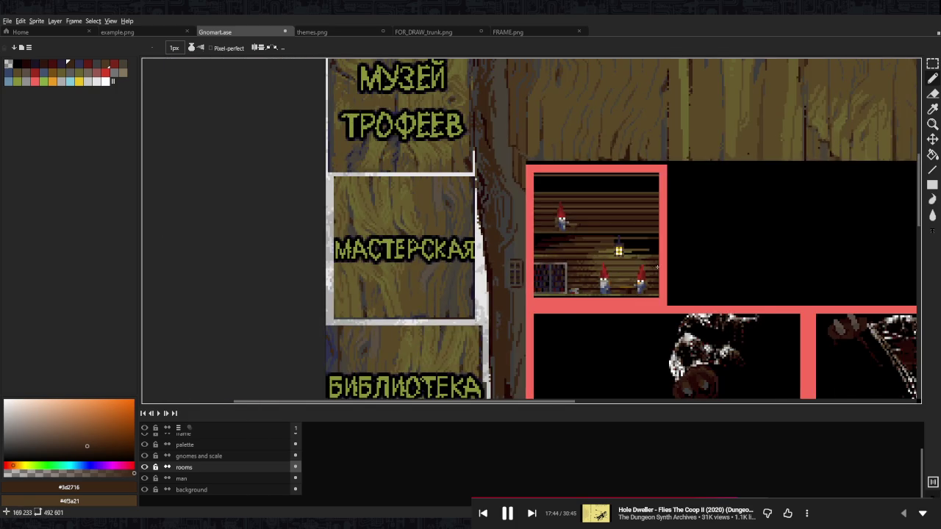
pyautogui.scroll(-1, 665, 263)
pyautogui.scroll(1, 668, 260)
pyautogui.scroll(2, 672, 261)
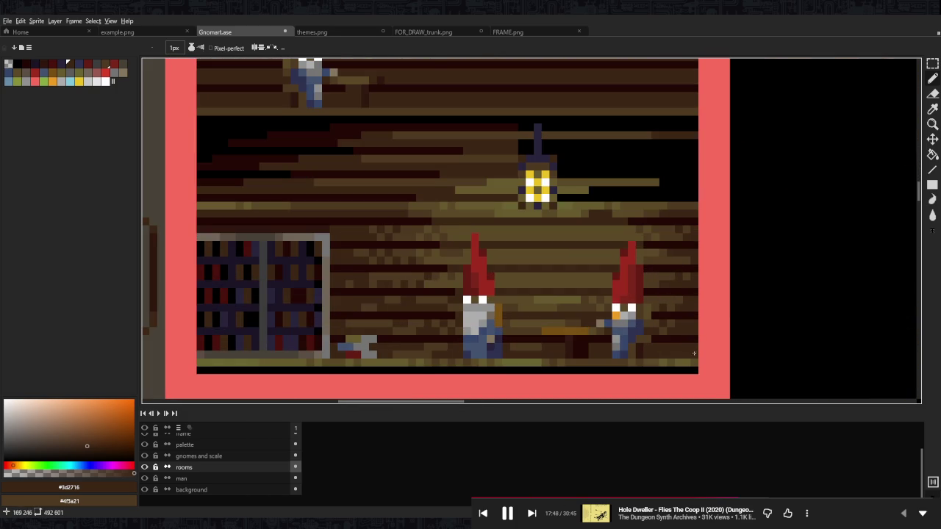
# - Select the lantern with the Rectangular Marquee and drag it into the empty black area
pyautogui.press('m')
pyautogui.moveTo(521, 207); pyautogui.dragTo(563, 130)
pyautogui.scroll(-2, 548, 151)
pyautogui.moveTo(452, 190); pyautogui.dragTo(682, 139)
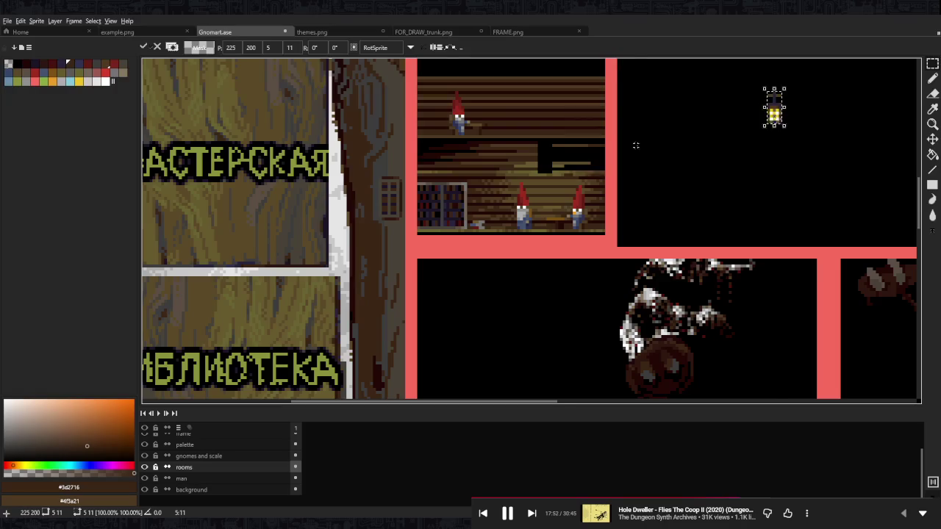
pyautogui.scroll(2, 578, 204)
# - Undo the lantern move and the recent pencil edits, restoring the earlier selection
pyautogui.press('Return')
pyautogui.hotkey('ctrl', 'z')
pyautogui.hotkey('ctrl', 'z')
pyautogui.hotkey('ctrl', 'z')
pyautogui.hotkey('ctrl', 'z')
pyautogui.hotkey('ctrl', 'z')
pyautogui.hotkey('ctrl', 'z')
pyautogui.hotkey('ctrl', 'z')
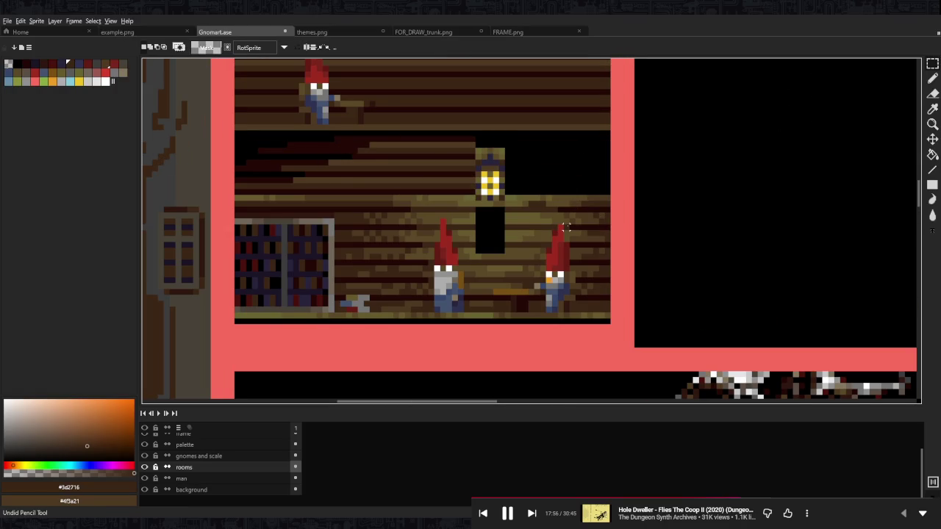
pyautogui.hotkey('ctrl', 'z')
pyautogui.hotkey('ctrl', 'z')
pyautogui.hotkey('ctrl', 'z')
pyautogui.hotkey('ctrl', 'z')
pyautogui.hotkey('ctrl', 'z')
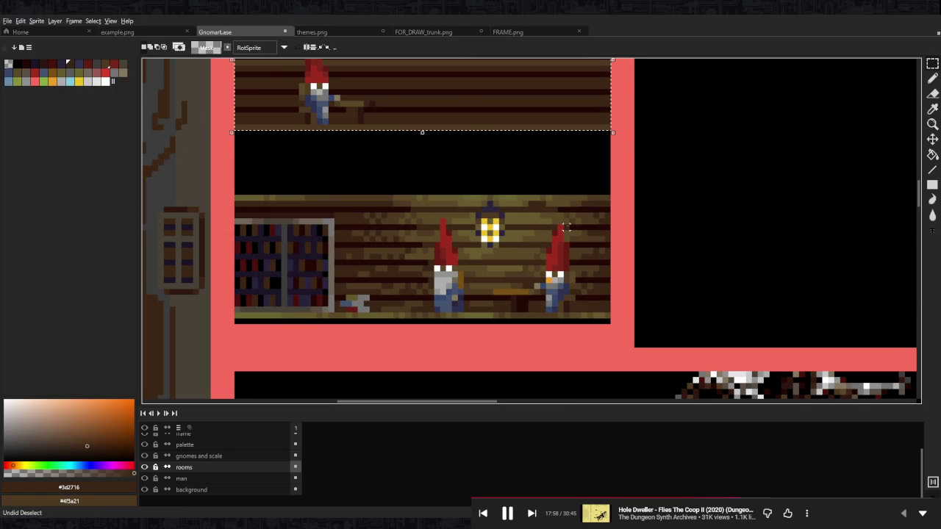
pyautogui.hotkey('ctrl', 'z')
# - Marquee the lower workshop room, reshaping the left edge around the left gnome and adding its hat
pyautogui.moveTo(601, 198); pyautogui.dragTo(373, 315)
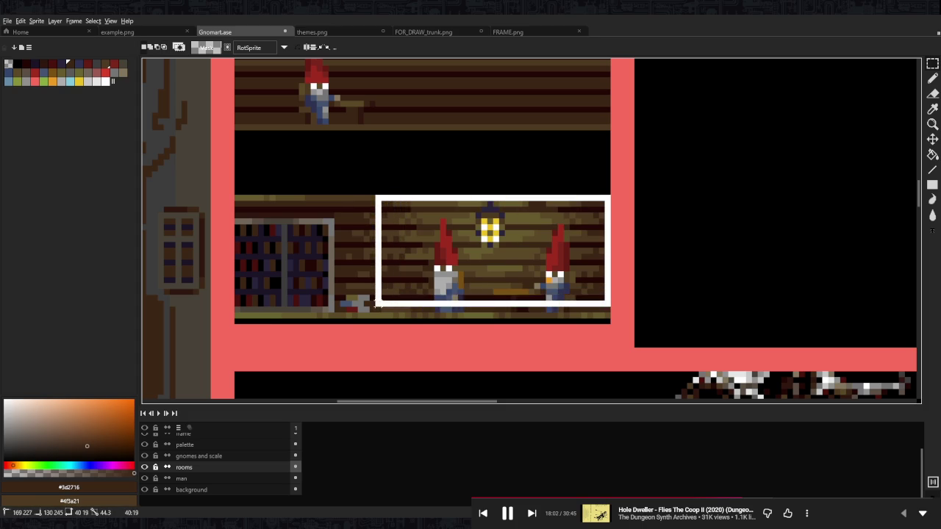
pyautogui.moveTo(346, 194); pyautogui.dragTo(388, 294)
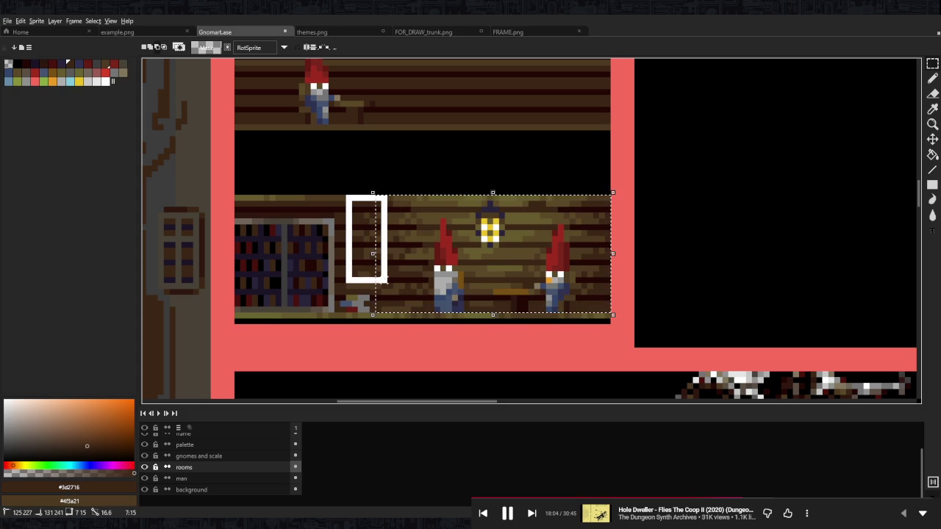
pyautogui.press('u')
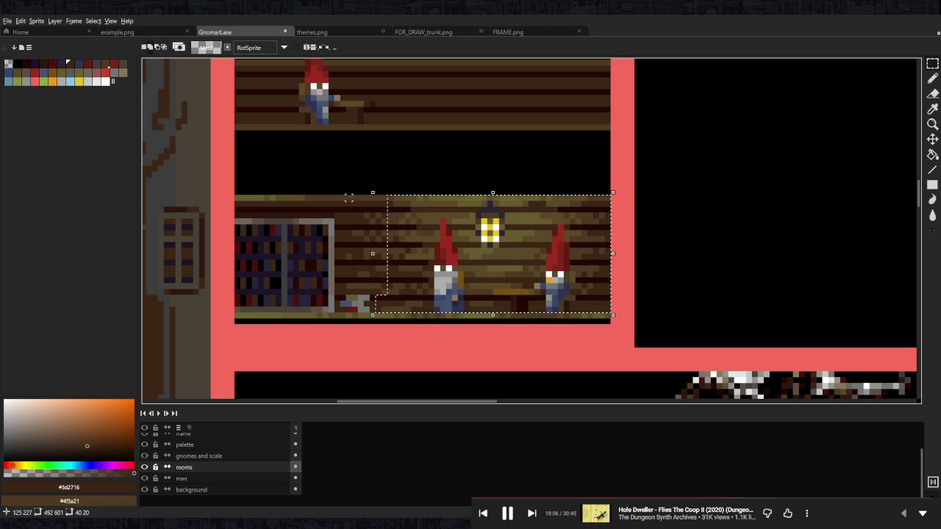
pyautogui.moveTo(346, 194); pyautogui.dragTo(393, 293)
pyautogui.hotkey('ctrl', 'z')
pyautogui.scroll(1, 438, 287)
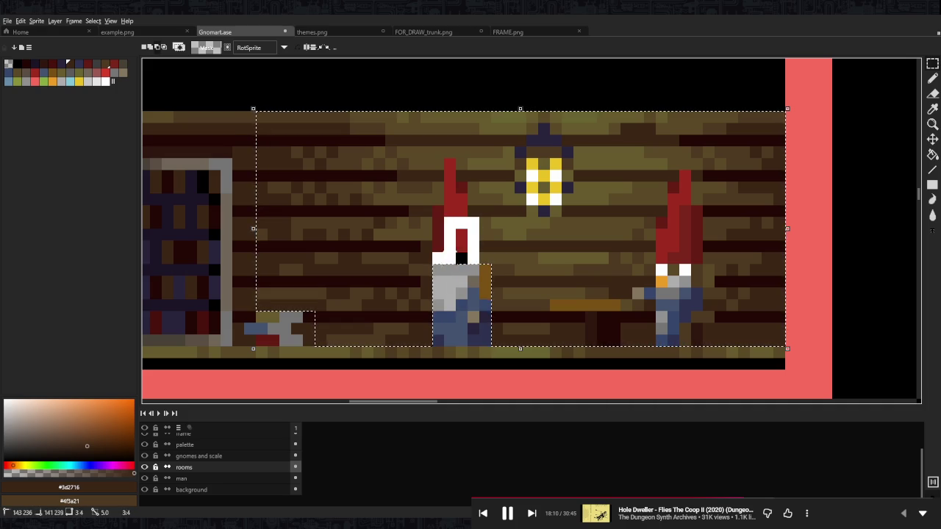
pyautogui.moveTo(449, 163); pyautogui.dragTo(449, 234)
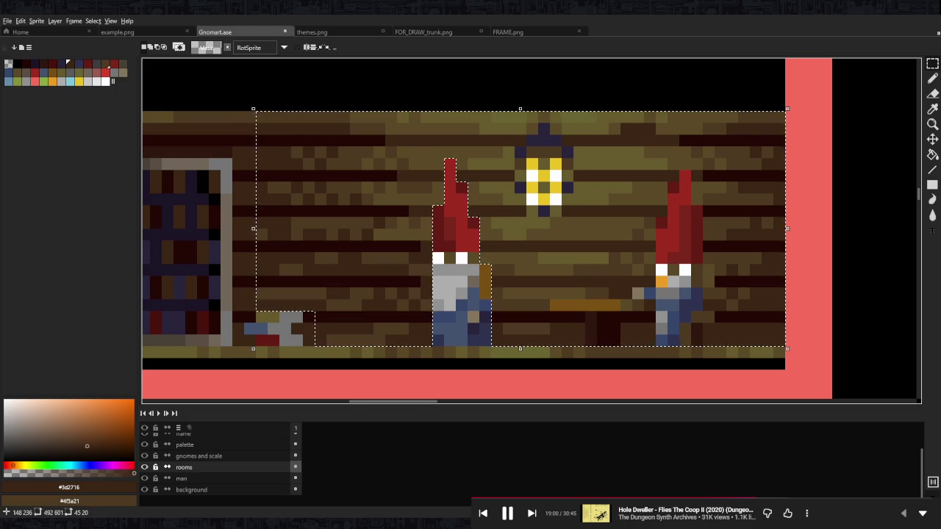
# - Restore the shaped room selection with Ctrl+Shift+D
pyautogui.scroll(2, 578, 258)
pyautogui.hscroll(3, 378, 285)
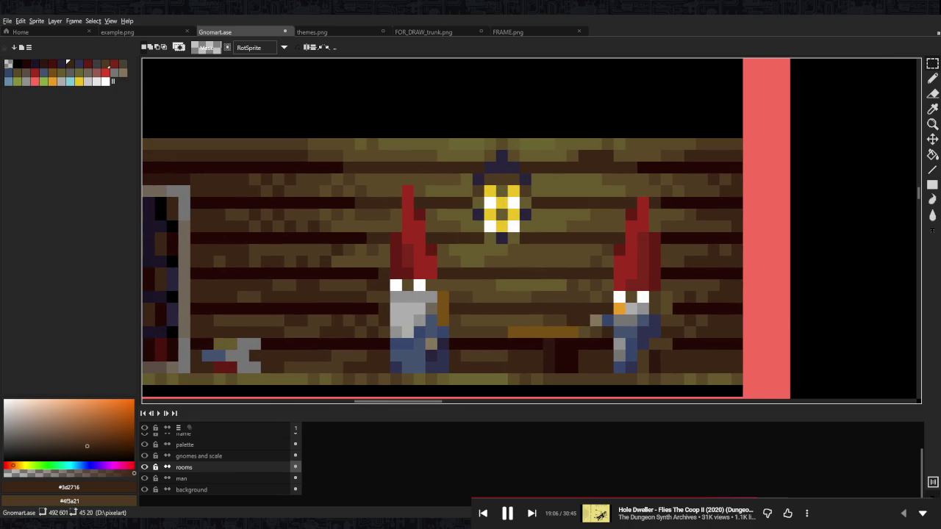
pyautogui.scroll(-1, 514, 213)
pyautogui.scroll(1, 515, 214)
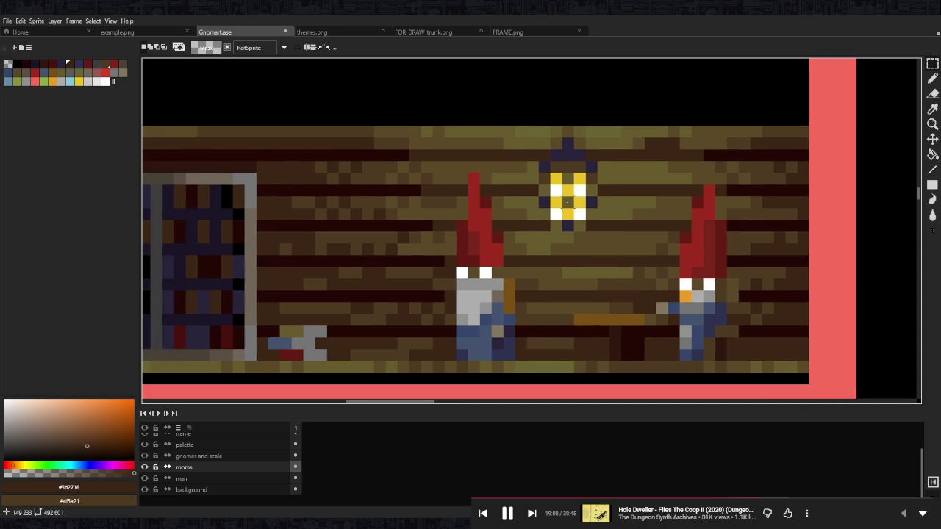
pyautogui.hotkey('ctrl', 'shift', 'd')
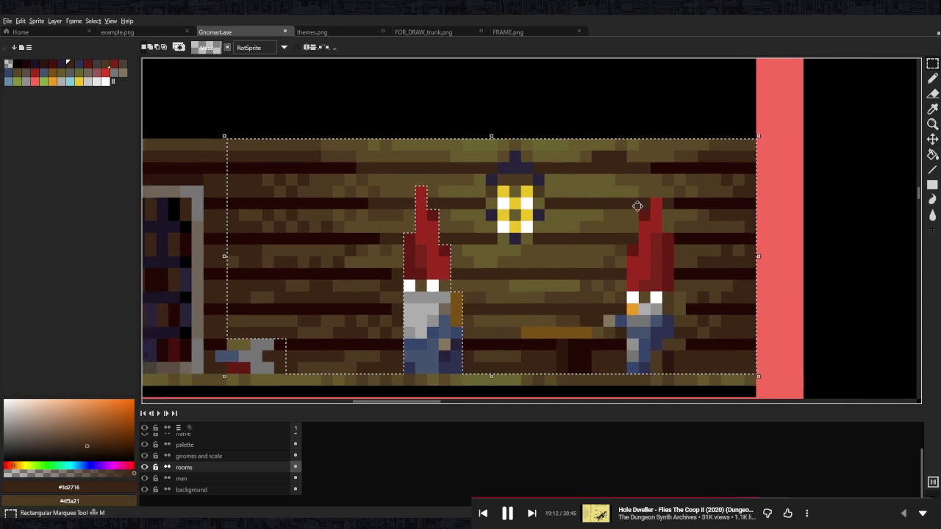
# - Add the right gnome's hat and body and the brown table to the selection
pyautogui.moveTo(691, 218)
pyautogui.mouseDown()
pyautogui.moveTo(634, 203)
pyautogui.moveTo(630, 357)
pyautogui.mouseUp()
pyautogui.hotkey('ctrl', 'z')
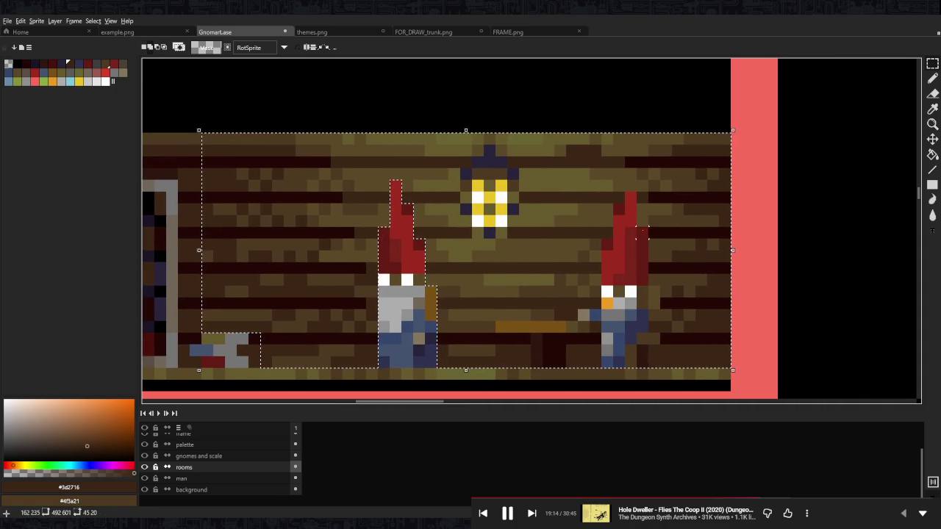
pyautogui.moveTo(630, 192); pyautogui.dragTo(630, 354)
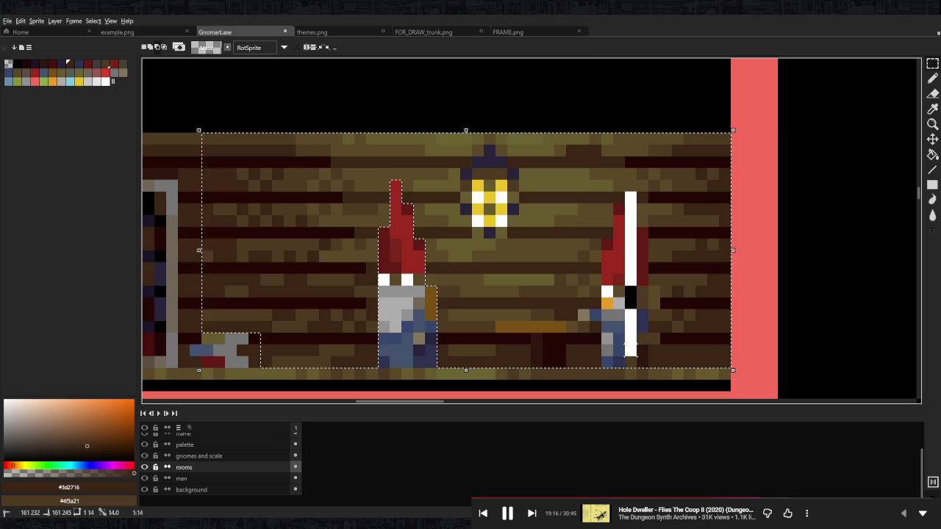
pyautogui.hotkey('ctrl', 'z')
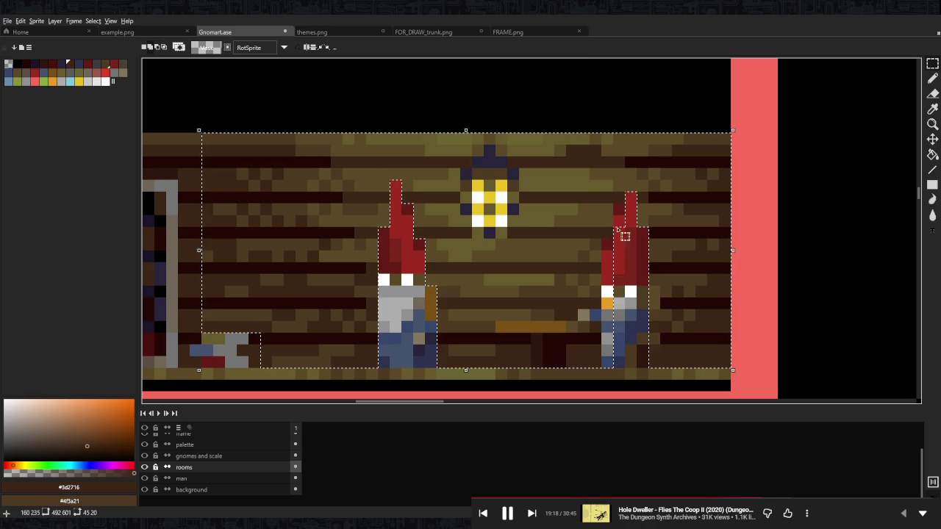
pyautogui.moveTo(631, 362); pyautogui.dragTo(607, 245)
pyautogui.moveTo(497, 322)
pyautogui.mouseDown()
pyautogui.moveTo(577, 332)
pyautogui.moveTo(565, 356)
pyautogui.mouseUp()
# - Nudge the selected lower room, lantern and gnome hats up into the black band
pyautogui.scroll(-3, 566, 355)
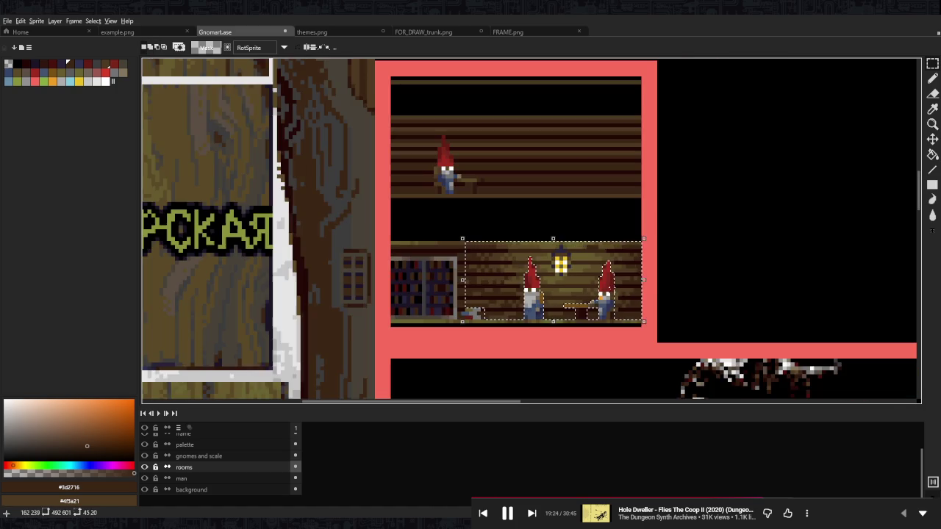
pyautogui.scroll(2, 621, 325)
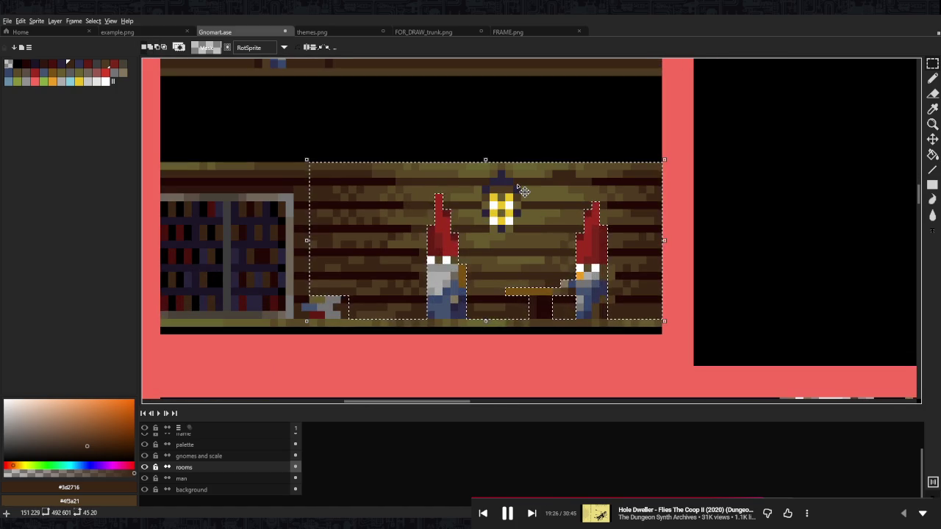
pyautogui.scroll(-2, 544, 207)
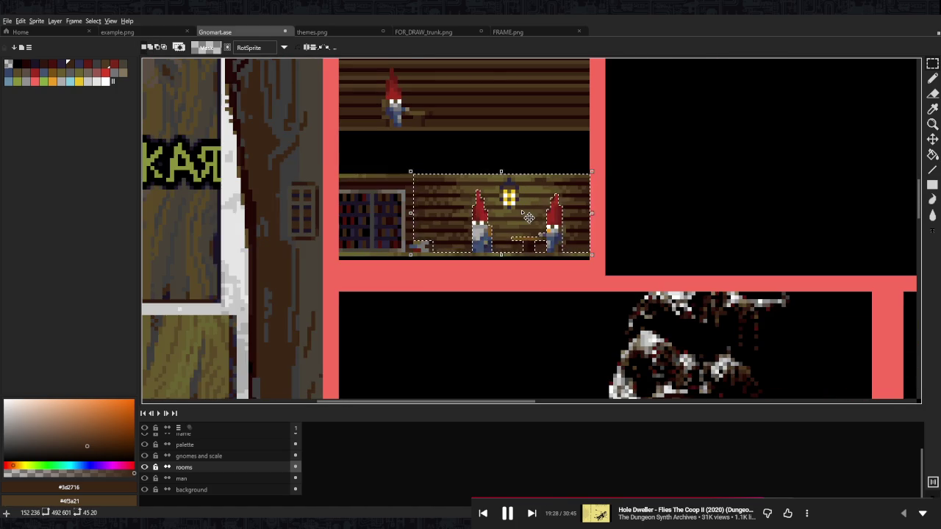
pyautogui.press('Up')
pyautogui.press('Up')
pyautogui.press('Up')
pyautogui.press('Up')
pyautogui.press('Up')
pyautogui.press('Up')
pyautogui.moveTo(520, 191); pyautogui.dragTo(520, 184)
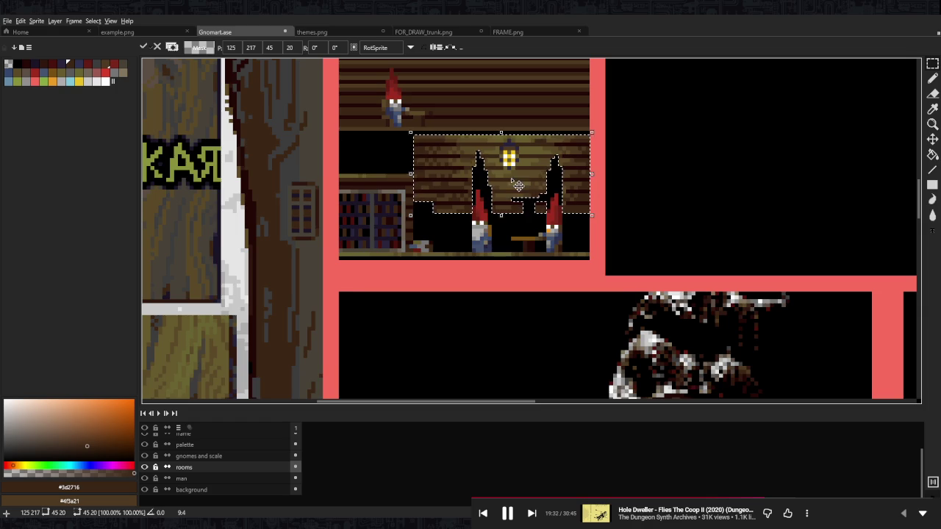
pyautogui.scroll(1, 520, 184)
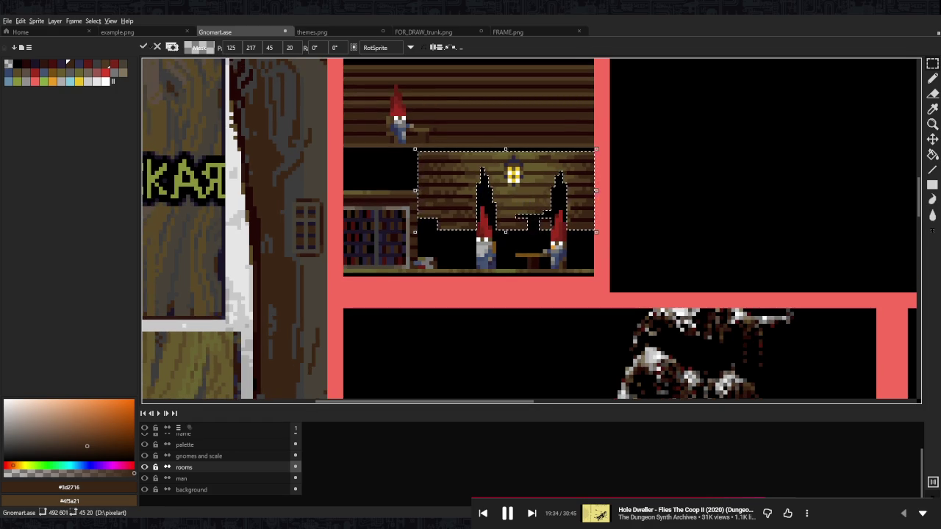
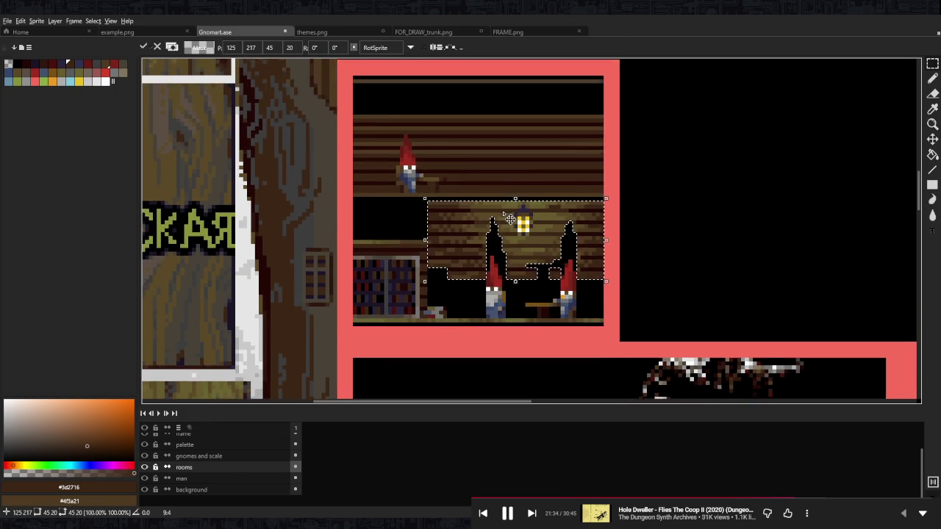
# - Commit the moved wall section and stretch the thin plank strip leftward into the gap
pyautogui.scroll(2, 393, 216)
pyautogui.hotkey('ctrl', 'd')
pyautogui.scroll(1, 394, 215)
pyautogui.moveTo(393, 215)
pyautogui.mouseDown()
pyautogui.moveTo(477, 210)
pyautogui.moveTo(481, 294)
pyautogui.mouseUp()
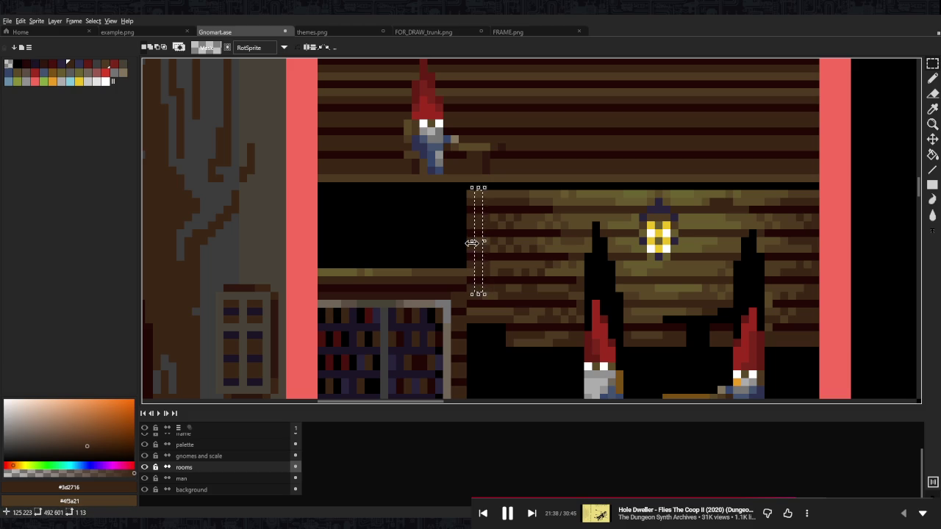
pyautogui.moveTo(548, 272); pyautogui.dragTo(438, 249)
pyautogui.moveTo(357, 168); pyautogui.dragTo(708, 343)
pyautogui.moveTo(559, 257)
pyautogui.mouseDown()
pyautogui.moveTo(561, 271)
pyautogui.moveTo(550, 264)
pyautogui.mouseUp()
pyautogui.press('Return')
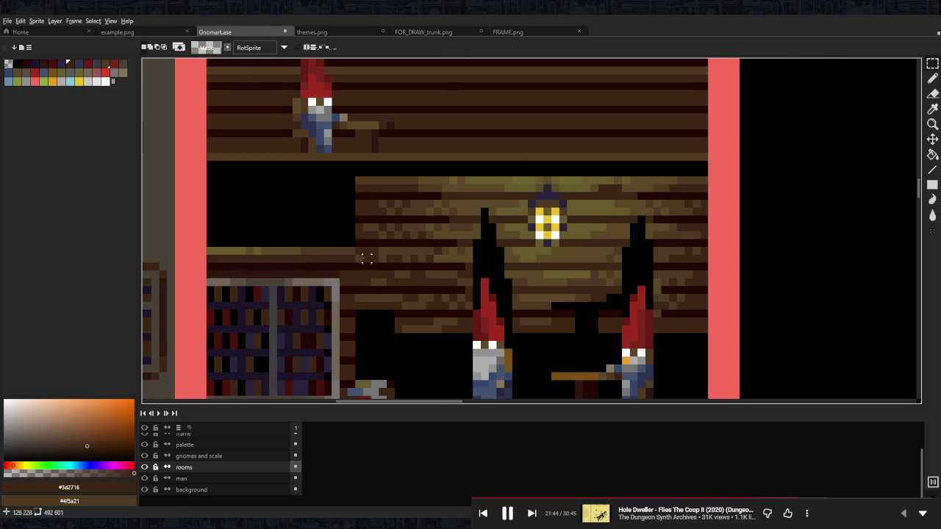
# - Stretch a one-pixel column at the wall's left edge leftward to fill the black area
pyautogui.moveTo(358, 180); pyautogui.dragTo(360, 274)
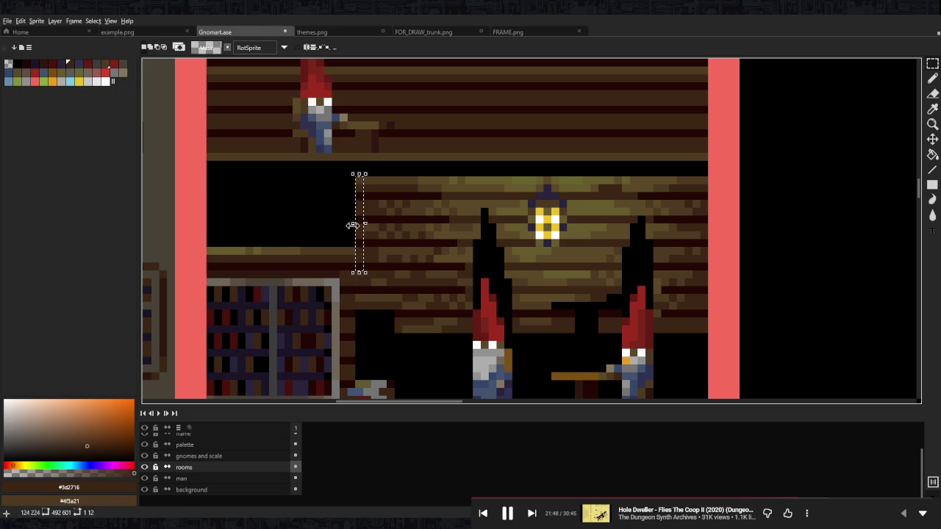
pyautogui.moveTo(352, 225); pyautogui.dragTo(206, 227)
pyautogui.press('Return')
# - Select part of the upper room's plank wall, then deselect it
pyautogui.scroll(1, 373, 222)
pyautogui.hscroll(-1, 373, 222)
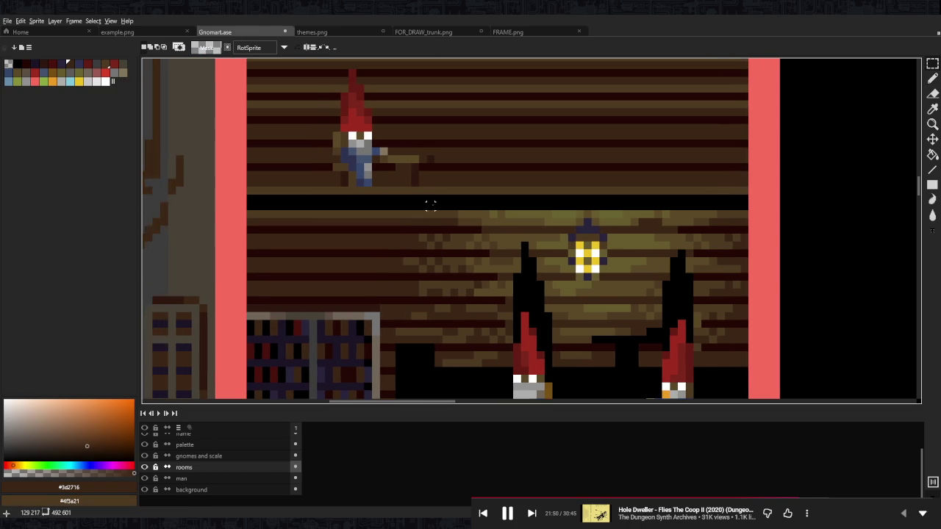
pyautogui.scroll(-2, 477, 190)
pyautogui.scroll(2, 630, 177)
pyautogui.moveTo(644, 175); pyautogui.dragTo(269, 297)
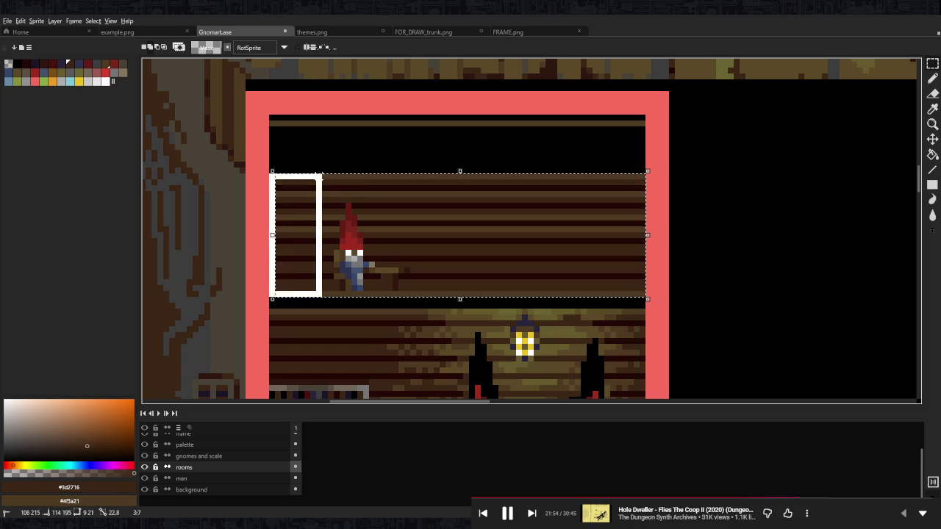
pyautogui.hotkey('ctrl', 'd')
pyautogui.scroll(-2, 558, 236)
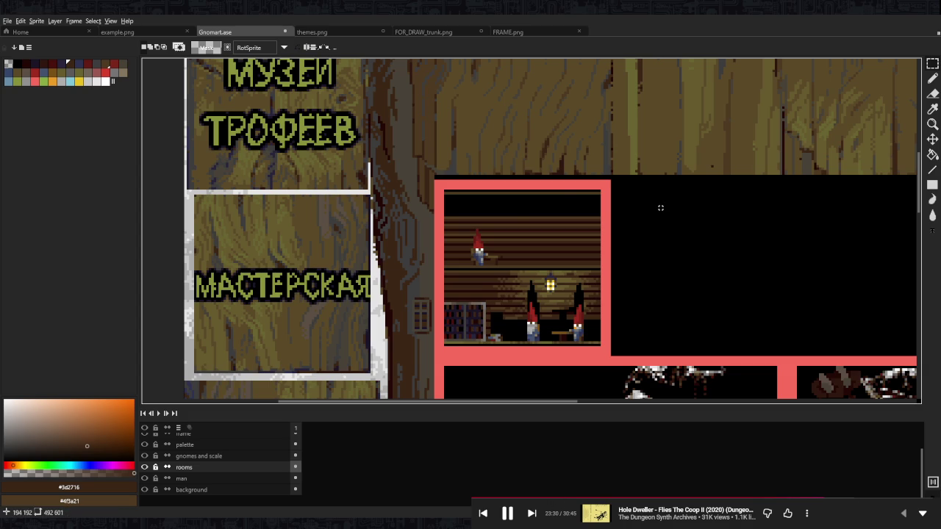
pyautogui.scroll(1, 562, 228)
# - Extend a dark brown #240805 plank over the black area and tidy it with a black strip
pyautogui.scroll(2, 495, 120)
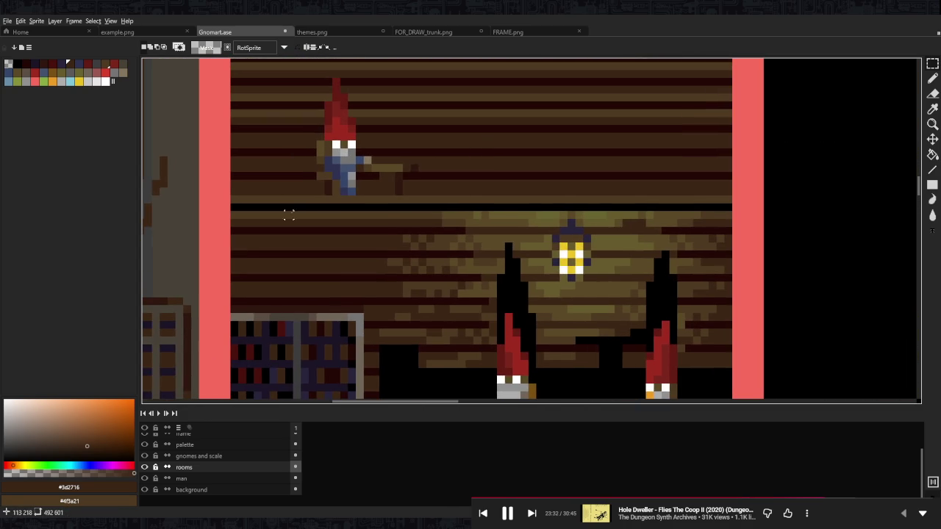
pyautogui.press('i')
pyautogui.click(434, 223)
pyautogui.press('b')
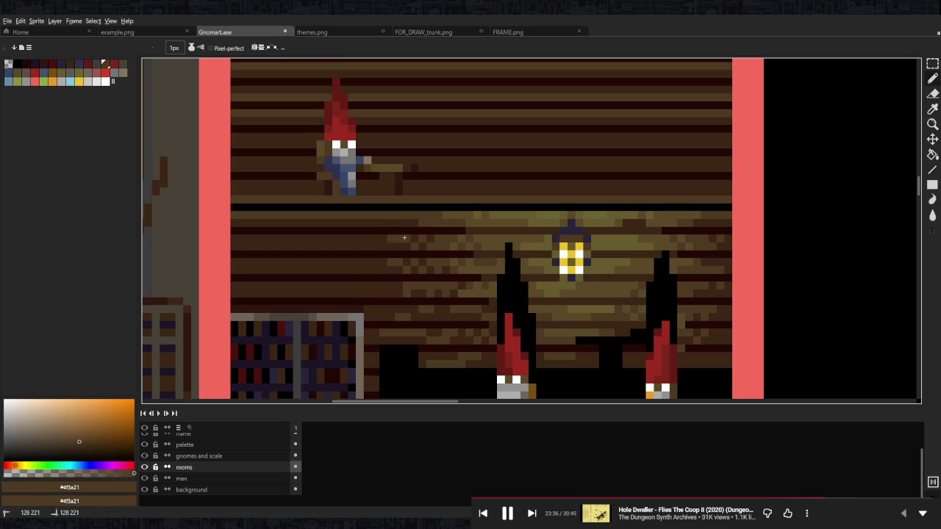
pyautogui.scroll(-4, 509, 247)
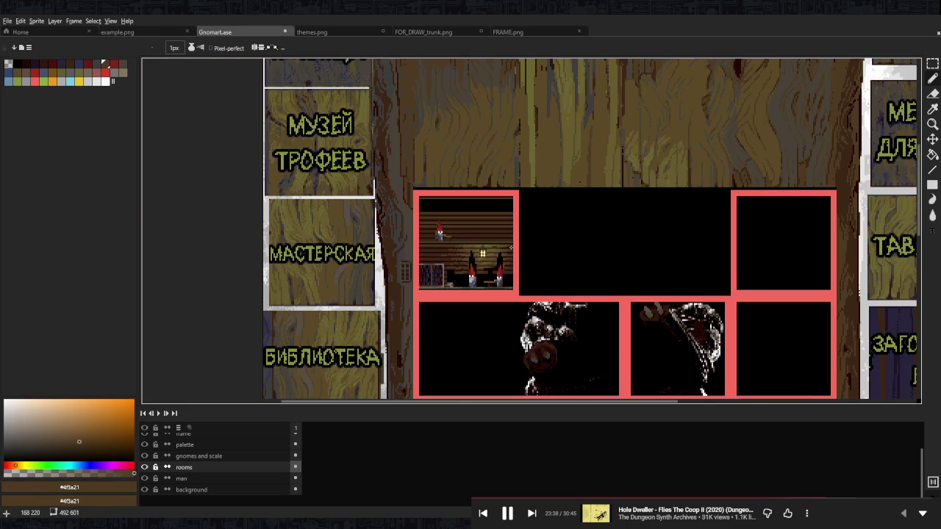
pyautogui.scroll(3, 509, 244)
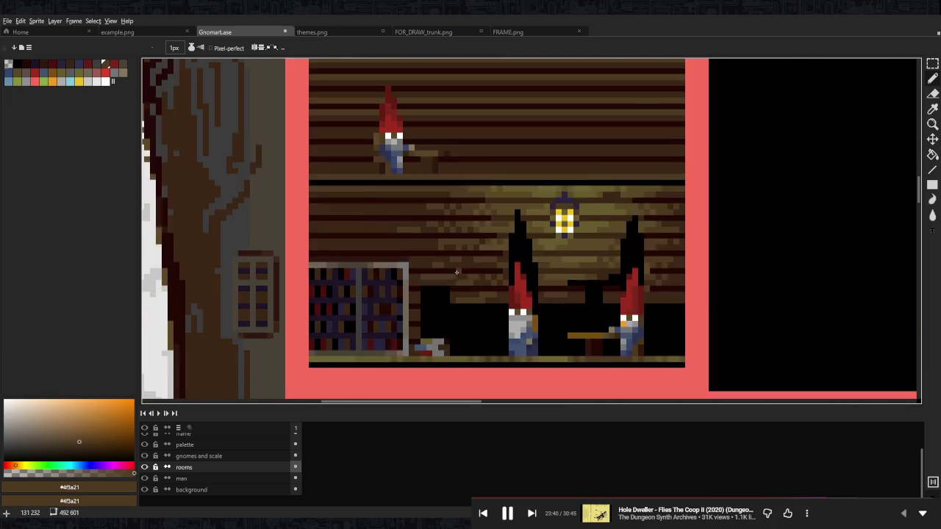
pyautogui.scroll(2, 456, 294)
pyautogui.keyDown('alt'); pyautogui.click(451, 281); pyautogui.keyUp('alt')
pyautogui.moveTo(409, 287); pyautogui.dragTo(446, 286)
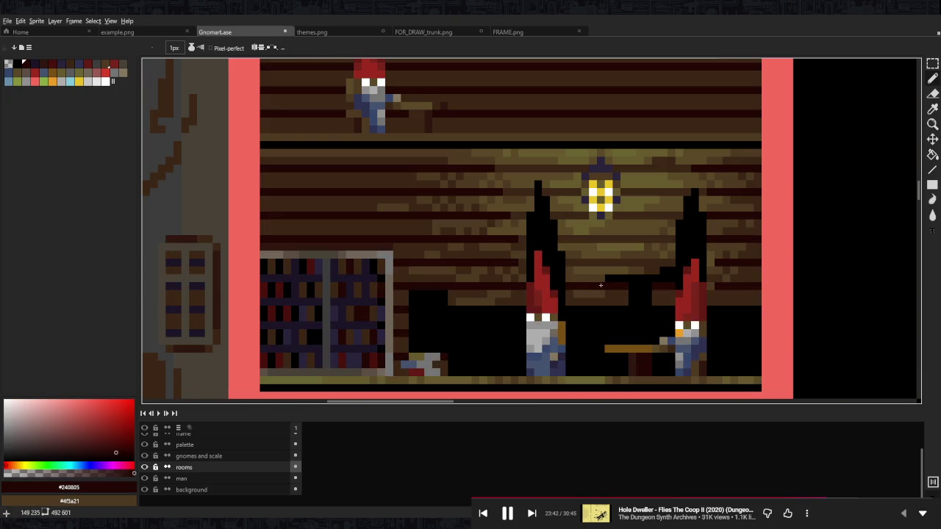
pyautogui.keyDown('alt'); pyautogui.click(637, 284); pyautogui.keyUp('alt')
pyautogui.moveTo(570, 286); pyautogui.dragTo(626, 286)
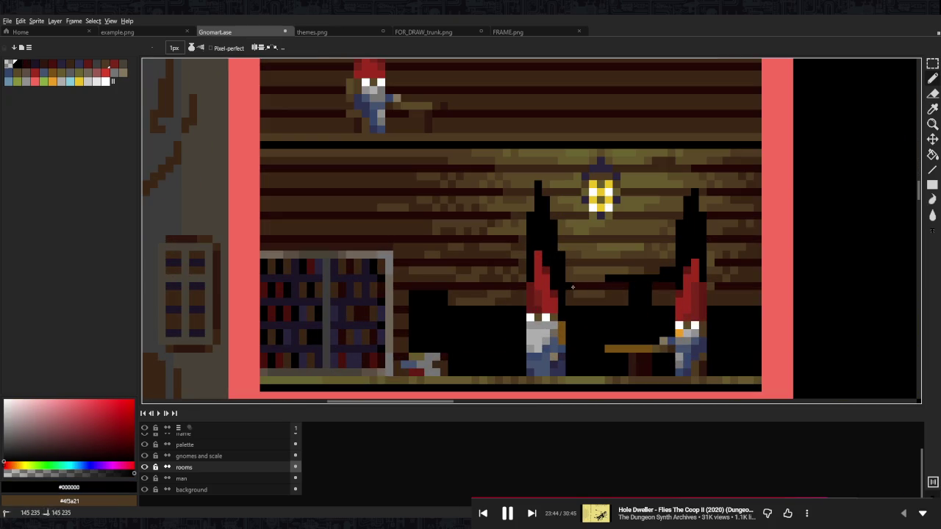
# - Paint darker brown plank rows across the wall between the two gnomes
pyautogui.keyDown('alt'); pyautogui.click(612, 300); pyautogui.keyUp('alt')
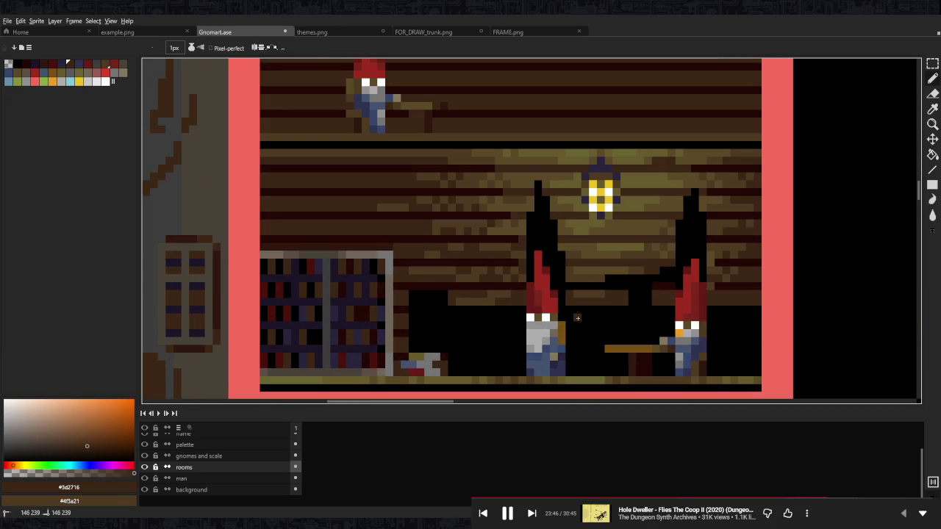
pyautogui.keyDown('alt'); pyautogui.click(610, 299); pyautogui.keyUp('alt')
pyautogui.keyDown('alt'); pyautogui.click(315, 165); pyautogui.keyUp('alt')
pyautogui.scroll(3, 632, 317)
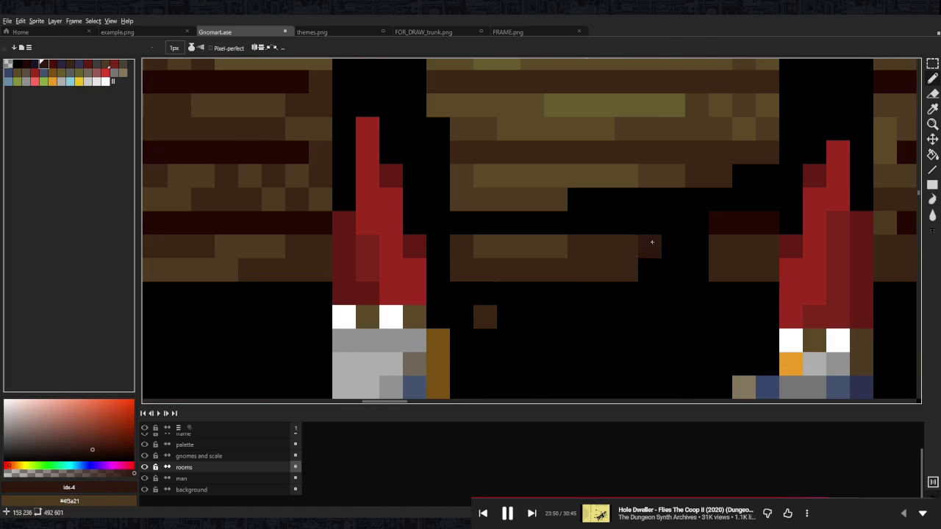
pyautogui.scroll(-2, 682, 230)
pyautogui.moveTo(550, 290); pyautogui.dragTo(611, 287)
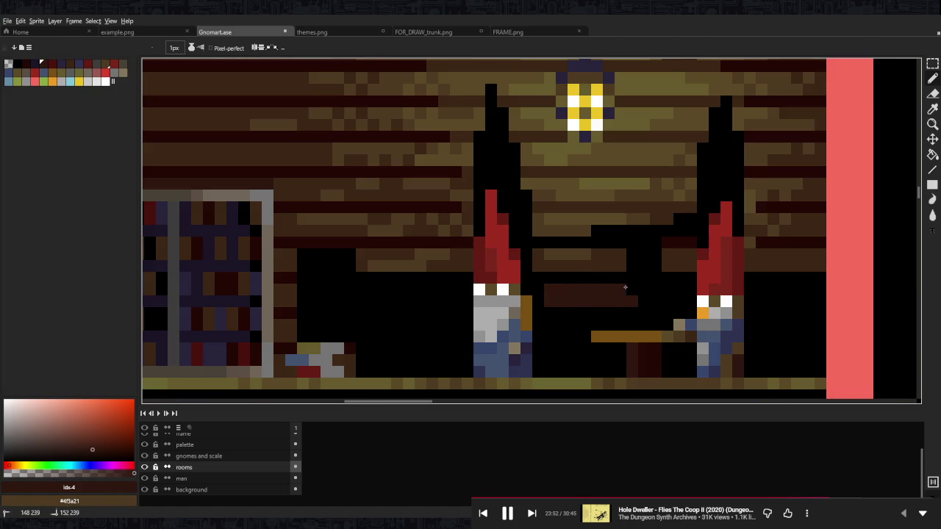
pyautogui.moveTo(610, 287); pyautogui.dragTo(641, 301)
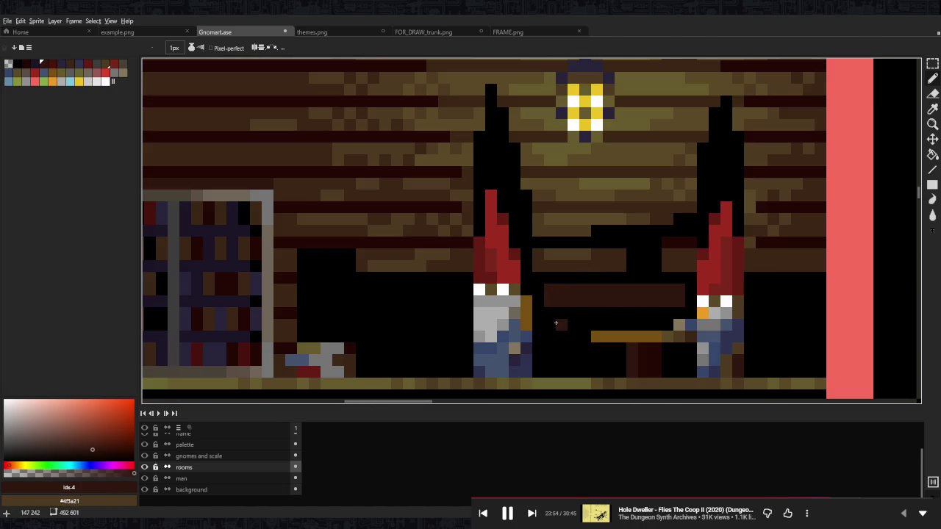
pyautogui.moveTo(555, 325); pyautogui.dragTo(659, 325)
pyautogui.moveTo(550, 337); pyautogui.dragTo(579, 337)
# - Add dark plank rows left of the gnome and beside the skull, plus a black column by the bookcase
pyautogui.click(314, 325)
pyautogui.moveTo(303, 325)
pyautogui.mouseDown()
pyautogui.moveTo(456, 325)
pyautogui.moveTo(308, 337)
pyautogui.moveTo(291, 325)
pyautogui.moveTo(279, 335)
pyautogui.moveTo(282, 300)
pyautogui.moveTo(443, 301)
pyautogui.moveTo(458, 291)
pyautogui.moveTo(300, 282)
pyautogui.moveTo(279, 311)
pyautogui.moveTo(291, 345)
pyautogui.moveTo(281, 349)
pyautogui.mouseUp()
pyautogui.keyDown('alt'); pyautogui.click(292, 274); pyautogui.keyUp('alt')
pyautogui.click(350, 348)
pyautogui.keyDown('alt'); pyautogui.click(363, 327); pyautogui.keyUp('alt')
pyautogui.click(348, 366)
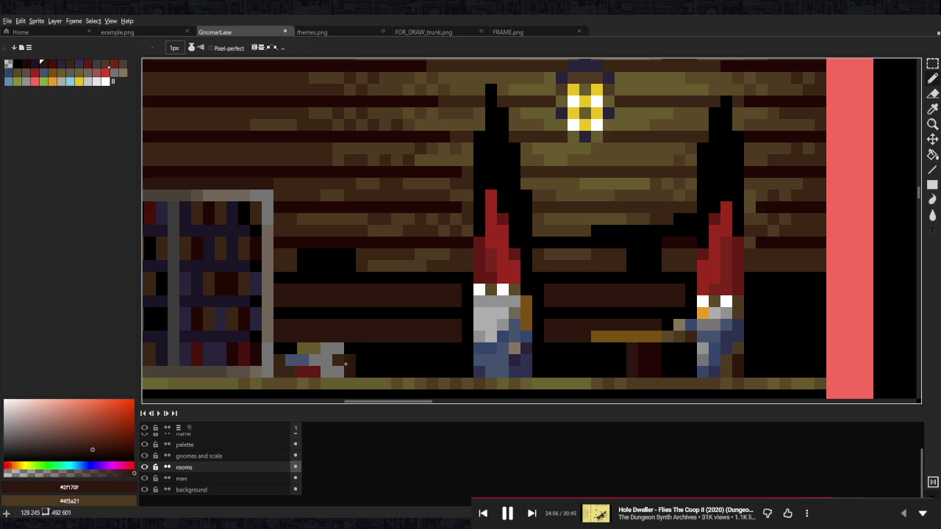
pyautogui.moveTo(373, 360)
pyautogui.mouseDown()
pyautogui.moveTo(453, 369)
pyautogui.moveTo(361, 370)
pyautogui.mouseUp()
pyautogui.click(397, 348)
# - Repaint the lower dark plank row in the lighter brown #3d2716
pyautogui.scroll(-5, 397, 349)
pyautogui.scroll(-1, 466, 334)
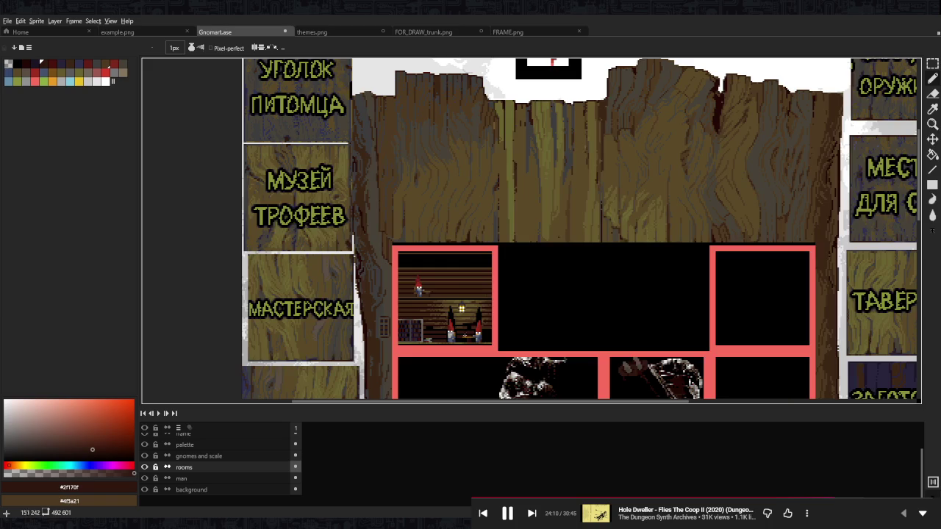
pyautogui.scroll(5, 466, 334)
pyautogui.moveTo(476, 316)
pyautogui.mouseDown()
pyautogui.moveTo(331, 326)
pyautogui.moveTo(304, 315)
pyautogui.moveTo(462, 314)
pyautogui.moveTo(309, 314)
pyautogui.mouseUp()
pyautogui.keyDown('alt'); pyautogui.click(483, 319); pyautogui.keyUp('alt')
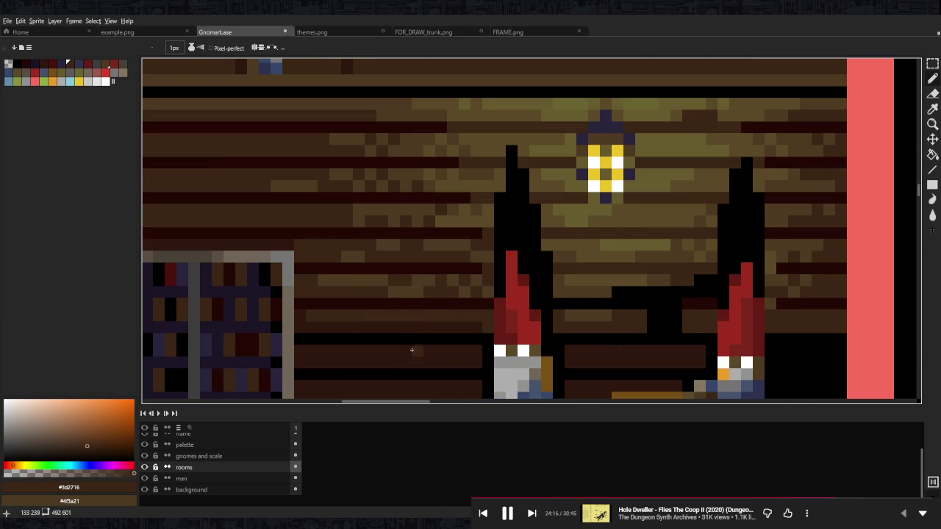
pyautogui.moveTo(416, 351); pyautogui.dragTo(695, 349)
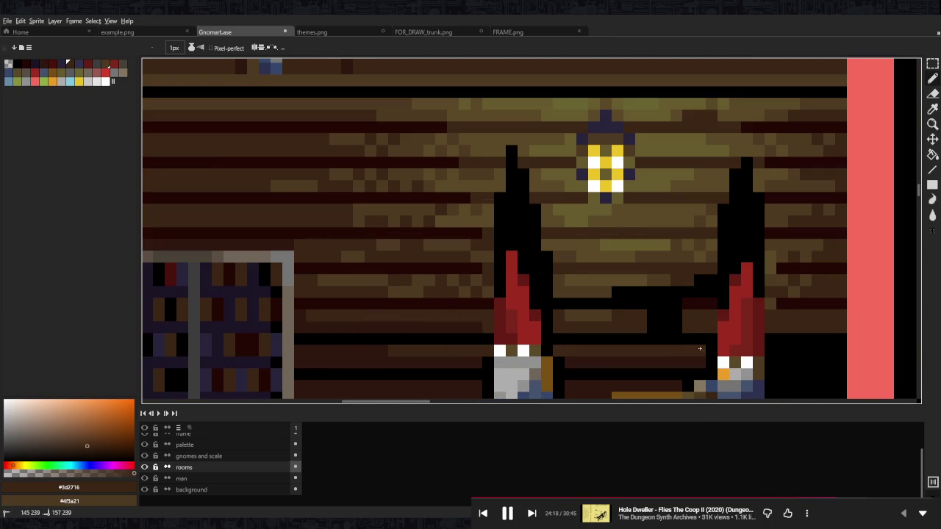
# - Add a #2f170f plank right of the right gnome and a dark red #240805 row leftward
pyautogui.moveTo(630, 336); pyautogui.dragTo(458, 296)
pyautogui.keyDown('alt'); pyautogui.click(514, 319); pyautogui.keyUp('alt')
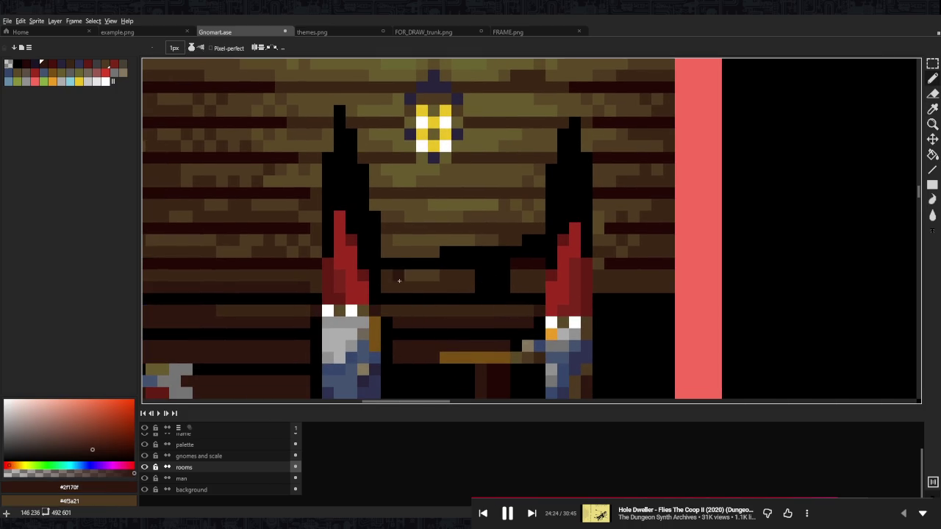
pyautogui.moveTo(622, 287); pyautogui.dragTo(664, 283)
pyautogui.keyDown('alt'); pyautogui.click(621, 263); pyautogui.keyUp('alt')
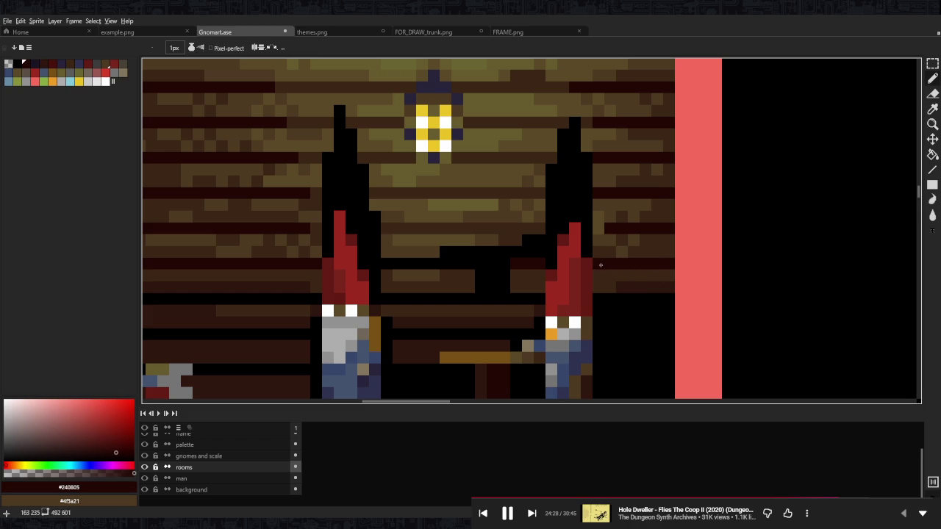
pyautogui.moveTo(606, 241); pyautogui.dragTo(634, 264)
pyautogui.moveTo(579, 287); pyautogui.dragTo(392, 278)
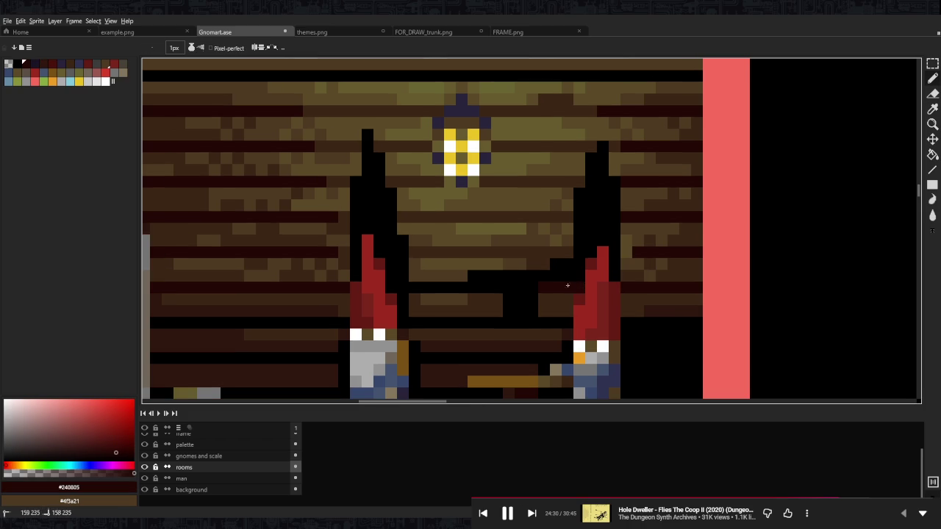
pyautogui.keyDown('alt'); pyautogui.click(393, 277); pyautogui.keyUp('alt')
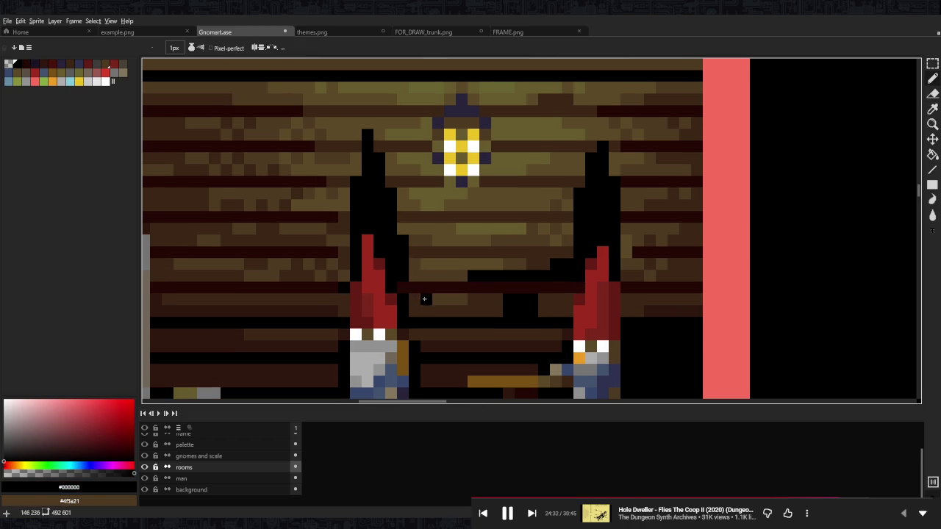
pyautogui.keyDown('alt'); pyautogui.click(330, 302); pyautogui.keyUp('alt')
pyautogui.scroll(-5, 599, 294)
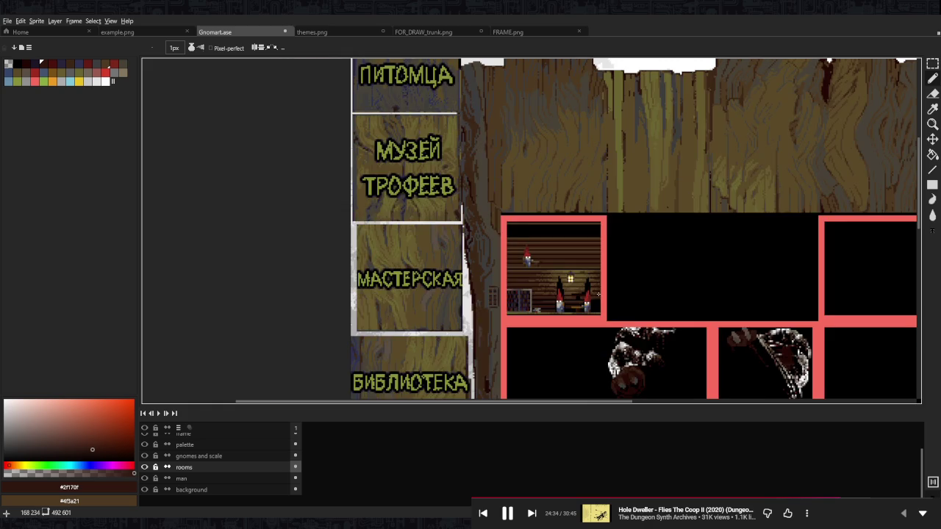
# - Paint brown #3d2716 over the black spikes above the gnomes
pyautogui.scroll(5, 597, 297)
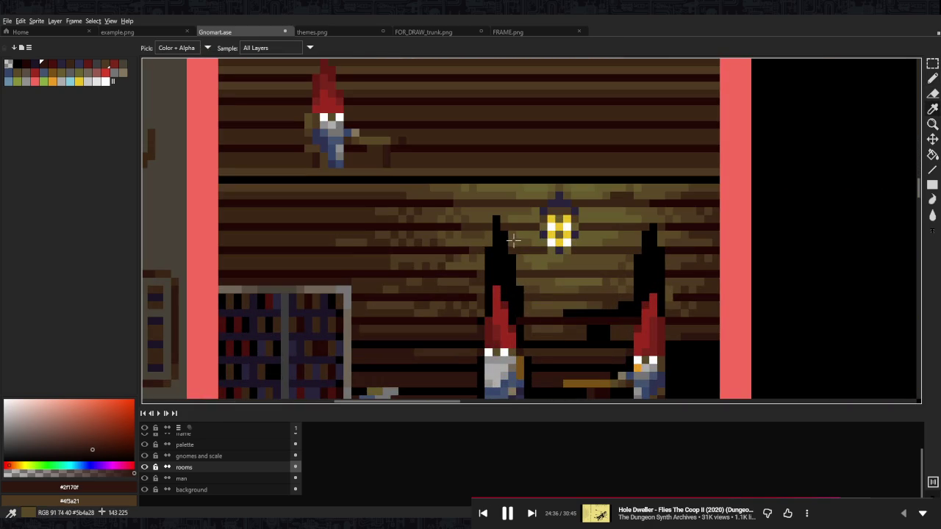
pyautogui.keyDown('alt'); pyautogui.click(494, 227); pyautogui.keyUp('alt')
pyautogui.keyDown('alt'); pyautogui.click(665, 252); pyautogui.keyUp('alt')
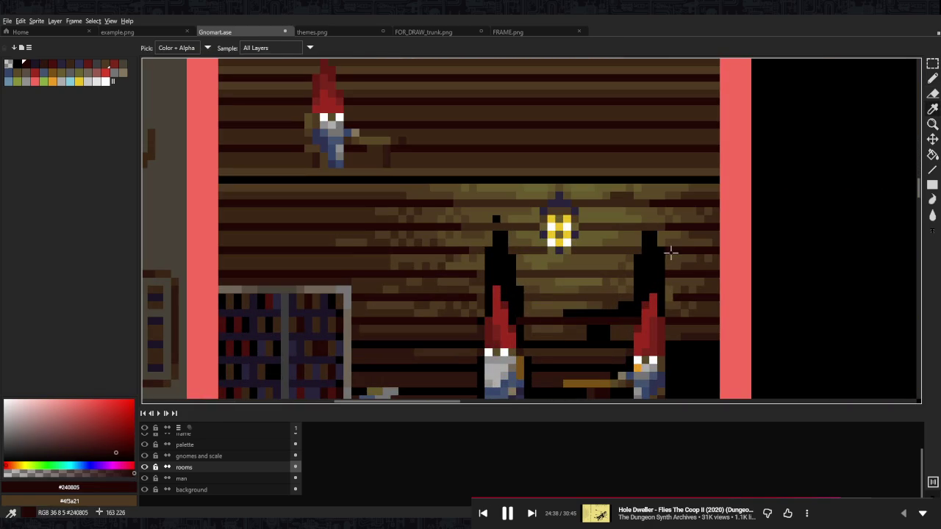
pyautogui.keyDown('alt'); pyautogui.click(632, 251); pyautogui.keyUp('alt')
pyautogui.click(504, 250)
pyautogui.moveTo(504, 249)
pyautogui.mouseDown()
pyautogui.moveTo(483, 250)
pyautogui.moveTo(585, 273)
pyautogui.moveTo(666, 273)
pyautogui.mouseUp()
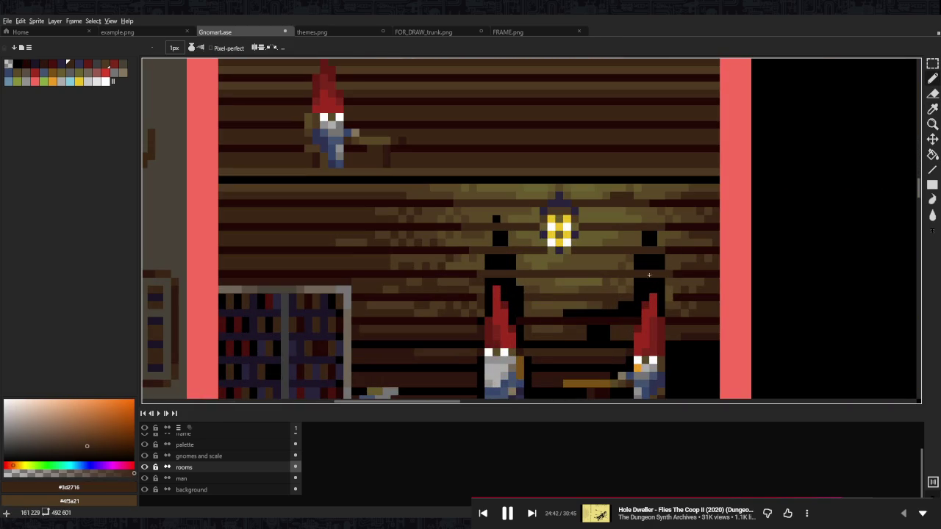
# - Cover the remaining black blocks with olive #5b4a28 wood
pyautogui.keyDown('alt'); pyautogui.click(530, 266); pyautogui.keyUp('alt')
pyautogui.moveTo(502, 263)
pyautogui.mouseDown()
pyautogui.moveTo(511, 261)
pyautogui.moveTo(497, 244)
pyautogui.mouseUp()
pyautogui.moveTo(648, 235); pyautogui.dragTo(652, 242)
pyautogui.click(644, 261)
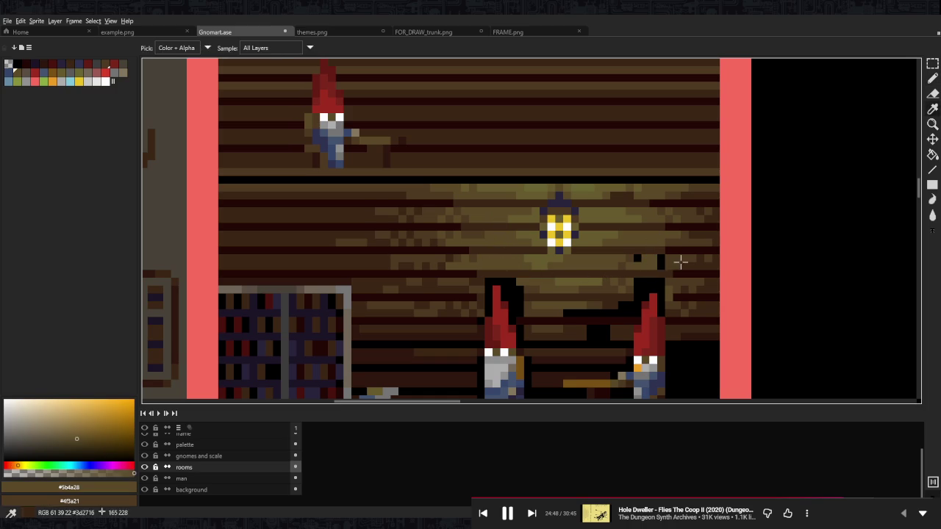
# - Fill the black gap above the right gnome's hat with plank brown #4f3a21
pyautogui.keyDown('alt'); pyautogui.click(660, 262); pyautogui.keyUp('alt')
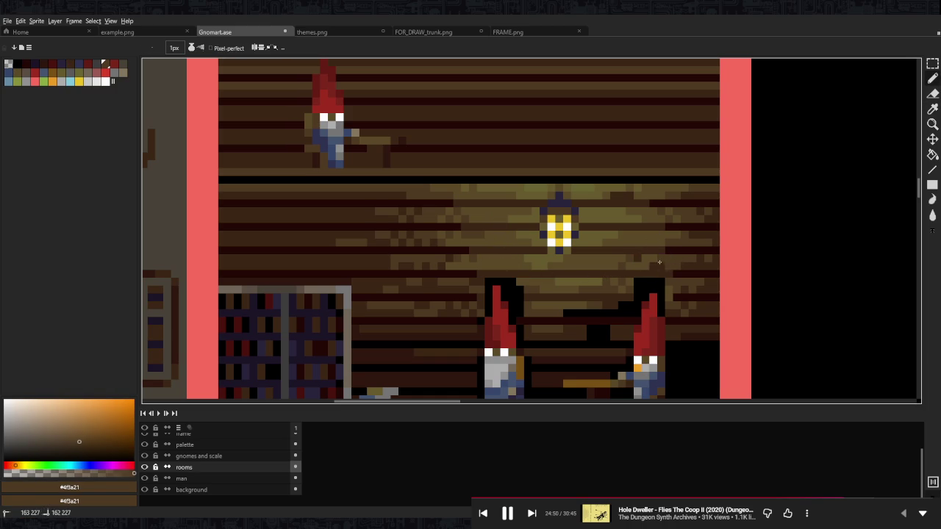
pyautogui.scroll(-1, 636, 257)
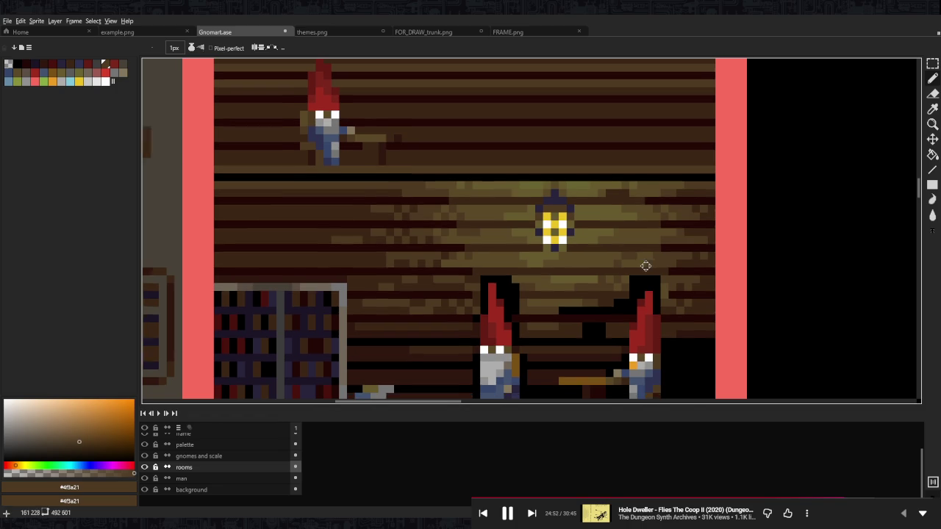
pyautogui.moveTo(647, 266)
pyautogui.mouseDown()
pyautogui.moveTo(617, 266)
pyautogui.moveTo(650, 271)
pyautogui.mouseUp()
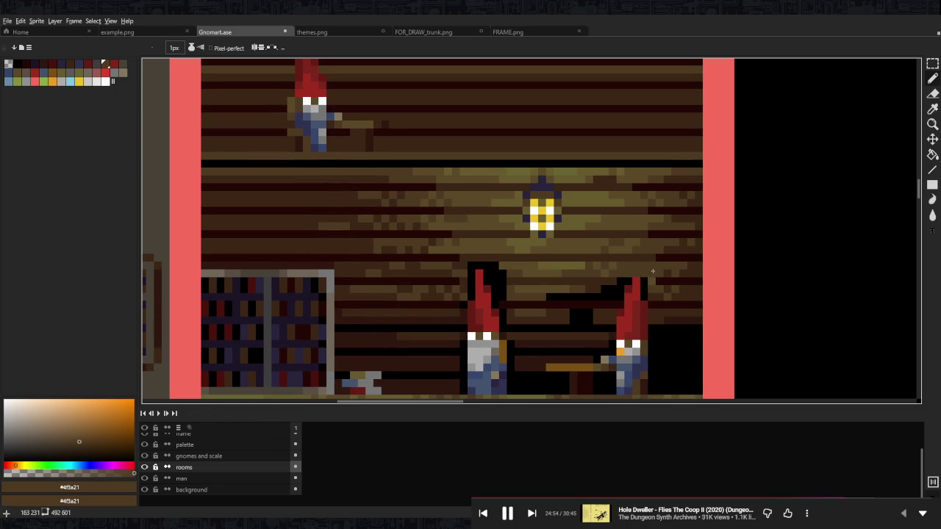
# - Sample and compare the plank shades across the wall, settling on the mid brown
pyautogui.keyDown('alt'); pyautogui.click(651, 282); pyautogui.keyUp('alt')
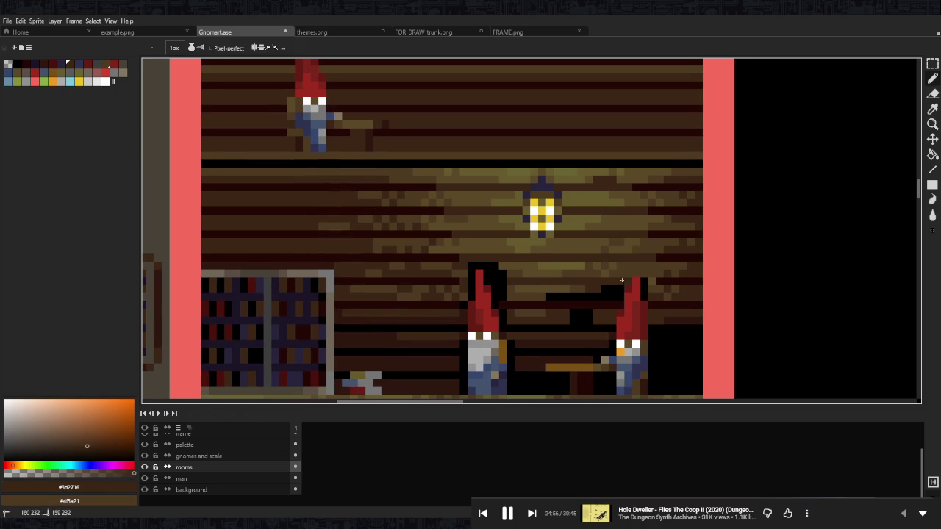
pyautogui.keyDown('alt'); pyautogui.click(662, 282); pyautogui.keyUp('alt')
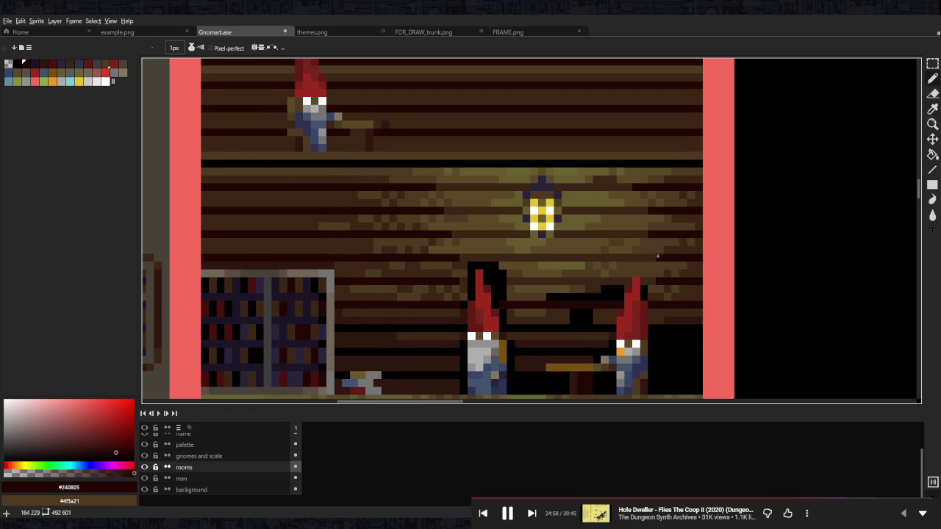
pyautogui.keyDown('alt'); pyautogui.click(643, 293); pyautogui.keyUp('alt')
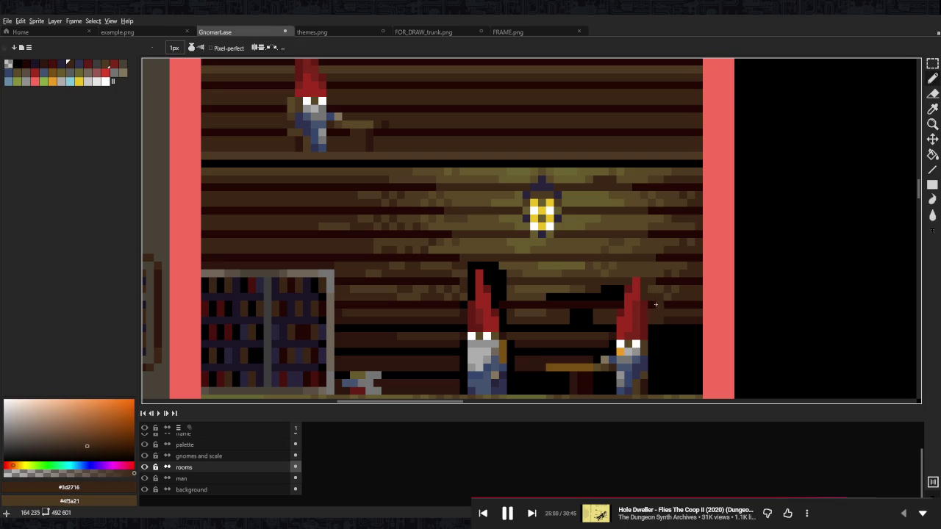
pyautogui.keyDown('alt'); pyautogui.click(659, 304); pyautogui.keyUp('alt')
pyautogui.keyDown('alt'); pyautogui.click(610, 286); pyautogui.keyUp('alt')
pyautogui.keyDown('alt'); pyautogui.click(619, 289); pyautogui.keyUp('alt')
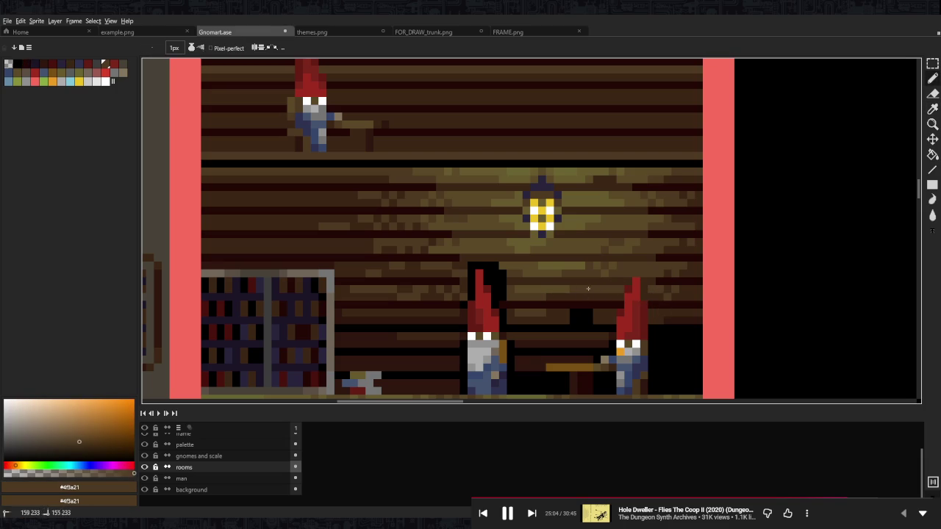
pyautogui.keyDown('alt'); pyautogui.click(559, 289); pyautogui.keyUp('alt')
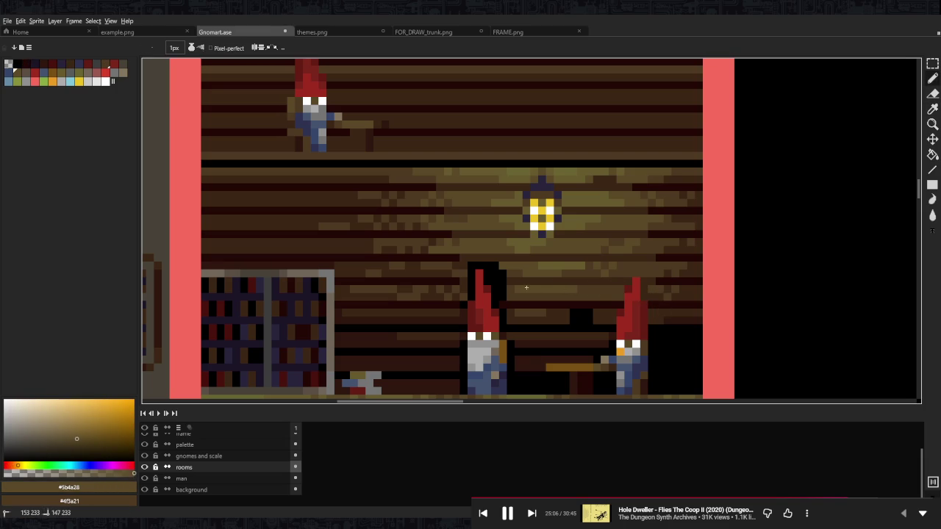
pyautogui.keyDown('alt'); pyautogui.click(504, 288); pyautogui.keyUp('alt')
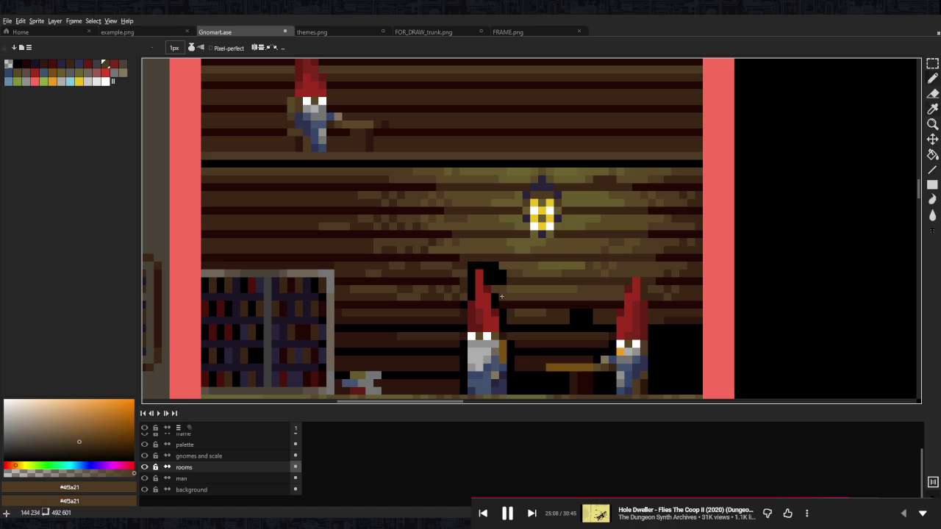
pyautogui.keyDown('alt'); pyautogui.click(463, 280); pyautogui.keyUp('alt')
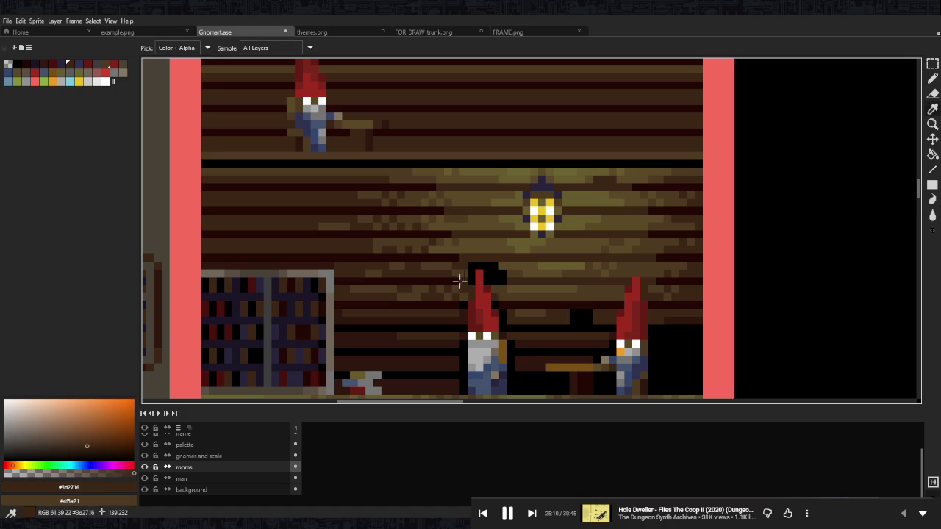
pyautogui.keyDown('alt'); pyautogui.click(457, 280); pyautogui.keyUp('alt')
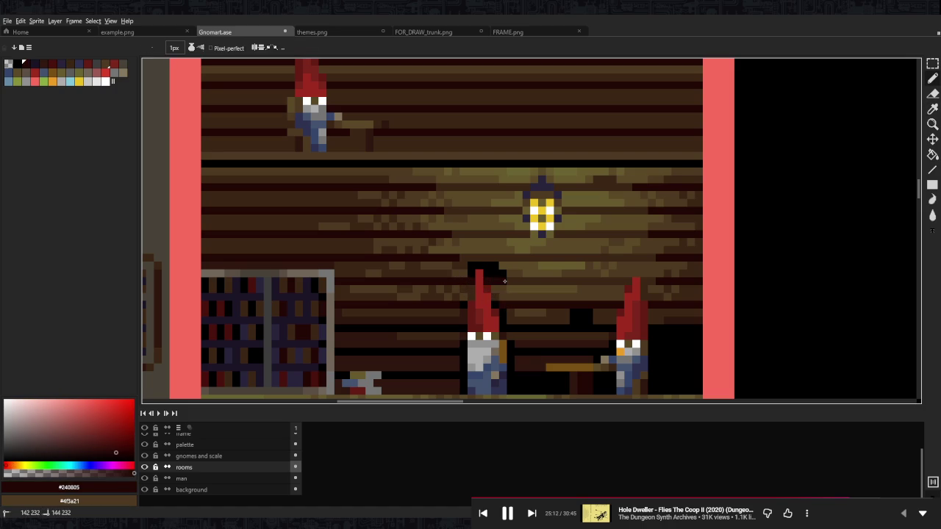
pyautogui.keyDown('alt'); pyautogui.click(509, 281); pyautogui.keyUp('alt')
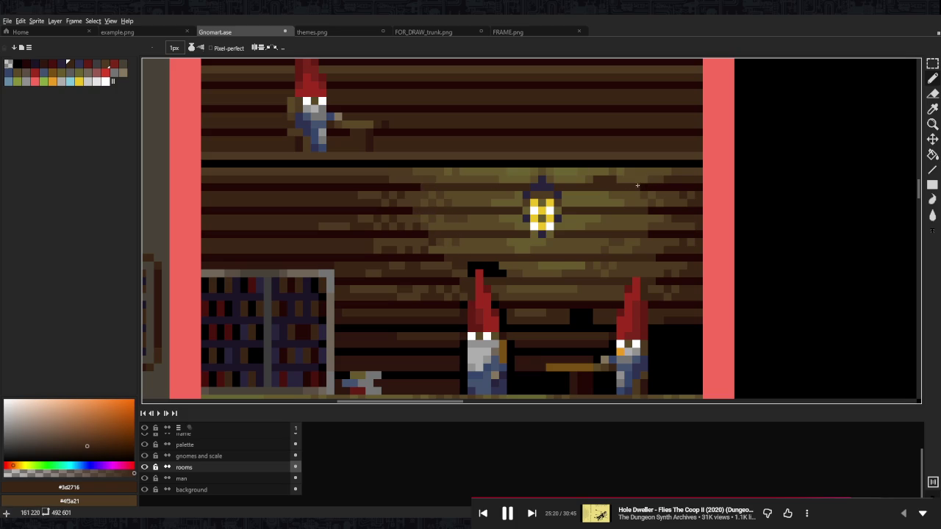
pyautogui.keyDown('alt'); pyautogui.click(654, 253); pyautogui.keyUp('alt')
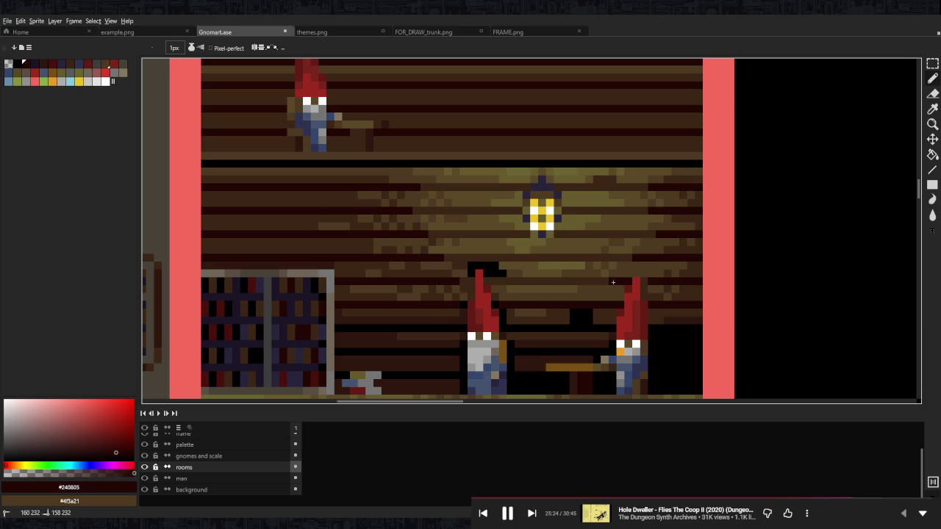
pyautogui.keyDown('alt'); pyautogui.click(649, 293); pyautogui.keyUp('alt')
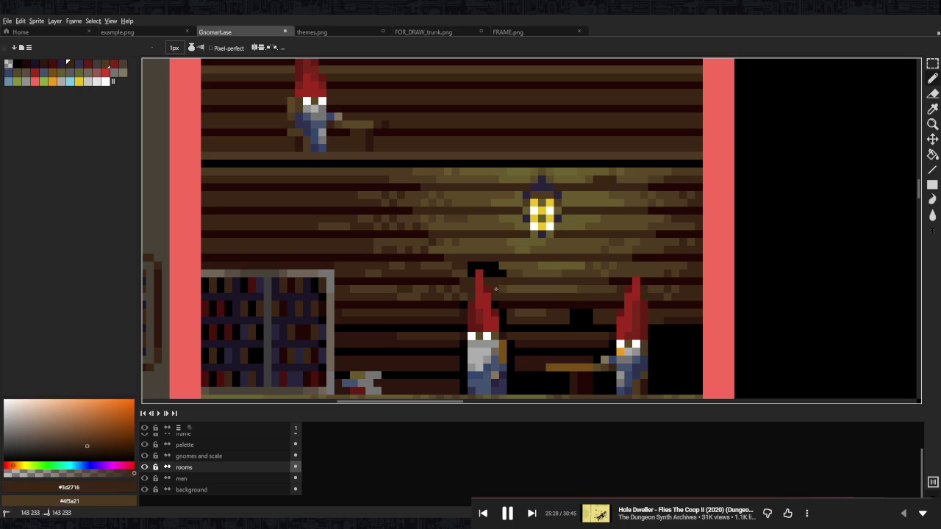
pyautogui.keyDown('alt'); pyautogui.click(531, 288); pyautogui.keyUp('alt')
pyautogui.keyDown('alt'); pyautogui.click(580, 289); pyautogui.keyUp('alt')
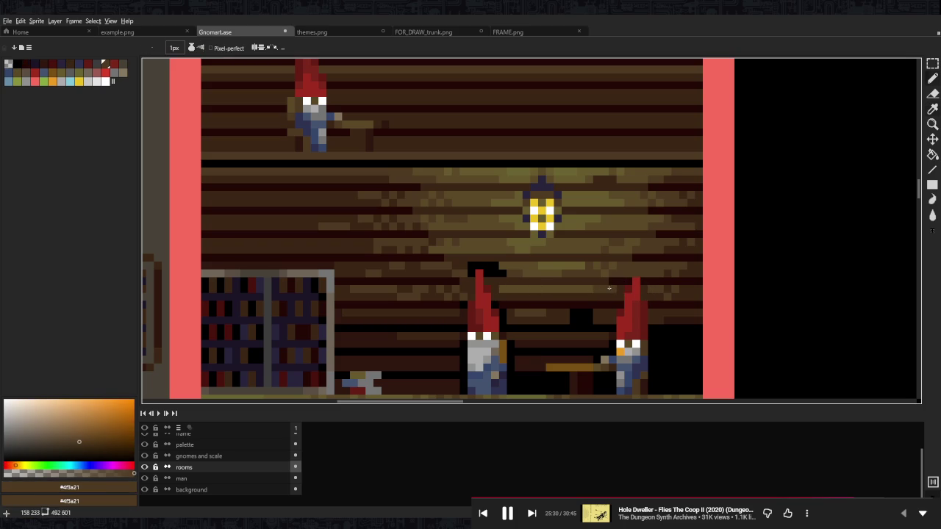
pyautogui.keyDown('alt'); pyautogui.click(464, 297); pyautogui.keyUp('alt')
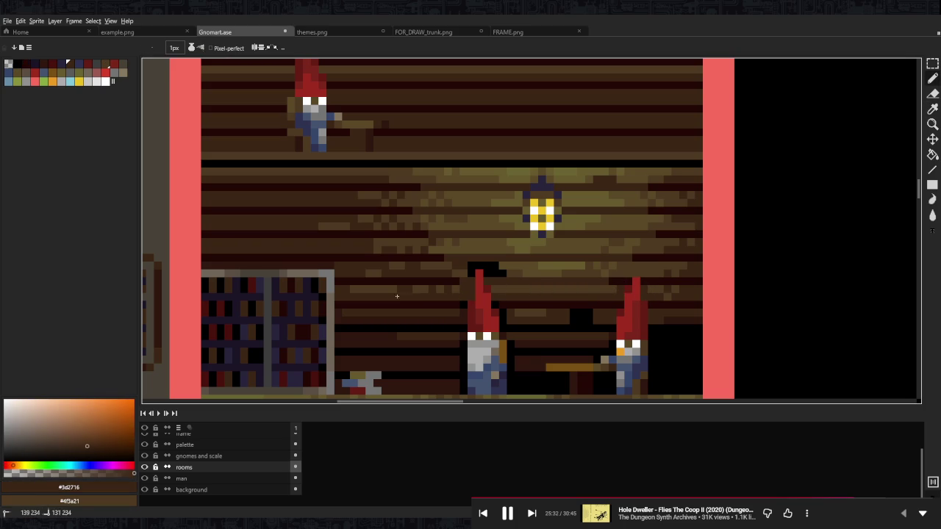
pyautogui.keyDown('alt'); pyautogui.click(454, 289); pyautogui.keyUp('alt')
pyautogui.keyDown('alt'); pyautogui.click(367, 289); pyautogui.keyUp('alt')
pyautogui.scroll(-3, 454, 287)
pyautogui.scroll(-3, 477, 288)
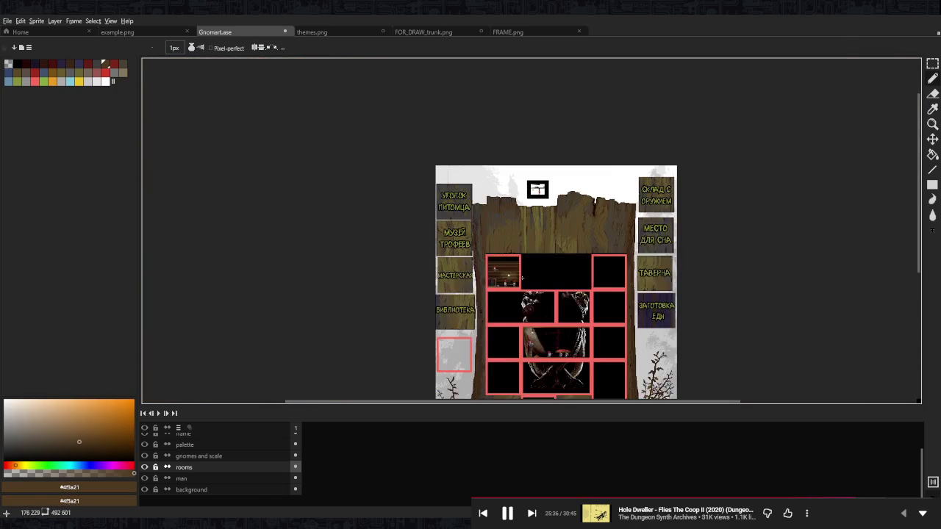
pyautogui.scroll(1, 523, 291)
pyautogui.scroll(2, 492, 265)
pyautogui.scroll(1, 441, 275)
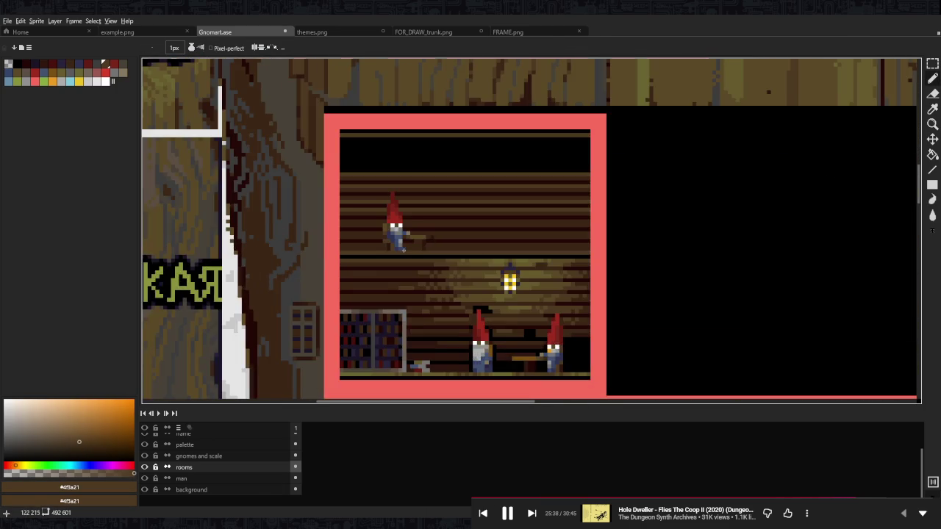
pyautogui.scroll(1, 412, 274)
# - Re-shade the plank row near the lantern in mid and lighter brown
pyautogui.keyDown('alt'); pyautogui.click(408, 272); pyautogui.keyUp('alt')
pyautogui.moveTo(367, 264)
pyautogui.mouseDown()
pyautogui.moveTo(309, 264)
pyautogui.moveTo(467, 265)
pyautogui.mouseUp()
pyautogui.keyDown('alt'); pyautogui.click(385, 271); pyautogui.keyUp('alt')
pyautogui.keyDown('alt'); pyautogui.click(481, 265); pyautogui.keyUp('alt')
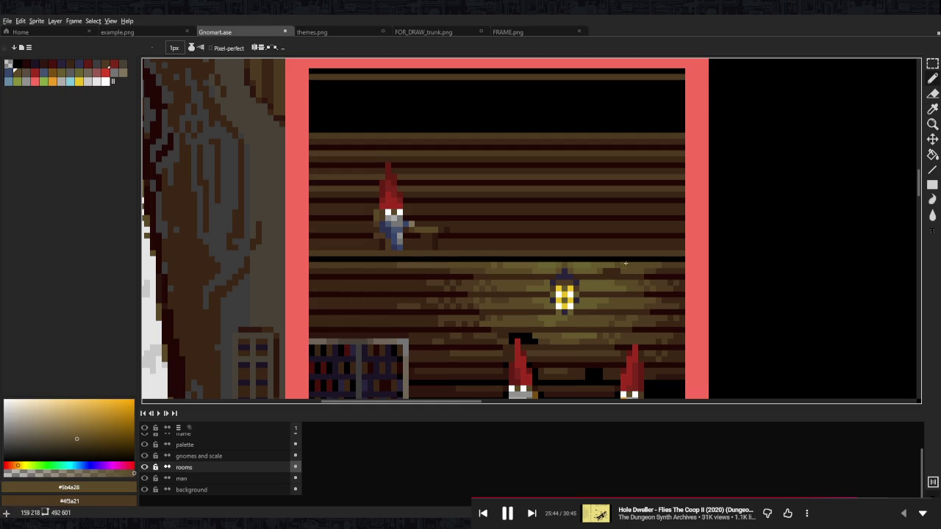
pyautogui.moveTo(657, 265); pyautogui.dragTo(673, 266)
pyautogui.scroll(-3, 401, 266)
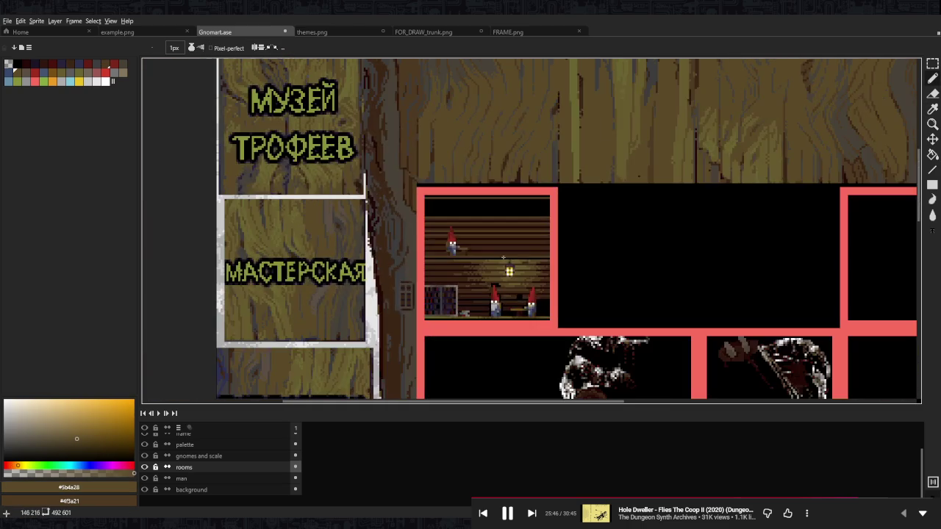
pyautogui.scroll(3, 499, 266)
# - Draw three short black seam lines across the left wall up to the red edge
pyautogui.keyDown('alt'); pyautogui.click(498, 260); pyautogui.keyUp('alt')
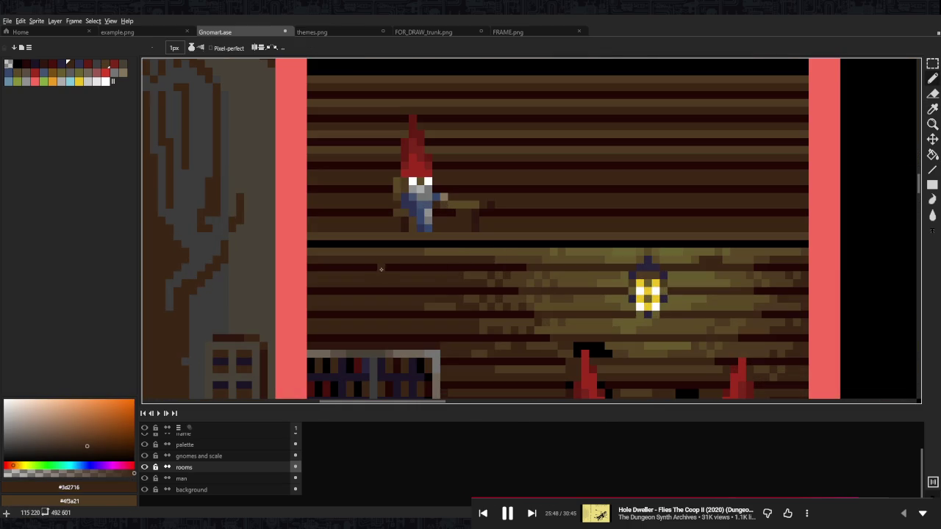
pyautogui.keyDown('alt'); pyautogui.click(368, 243); pyautogui.keyUp('alt')
pyautogui.moveTo(373, 266); pyautogui.dragTo(307, 266)
pyautogui.moveTo(374, 290)
pyautogui.mouseDown()
pyautogui.moveTo(308, 289)
pyautogui.moveTo(347, 314)
pyautogui.moveTo(318, 295)
pyautogui.mouseUp()
pyautogui.click(310, 267)
pyautogui.keyDown('alt'); pyautogui.click(393, 288); pyautogui.keyUp('alt')
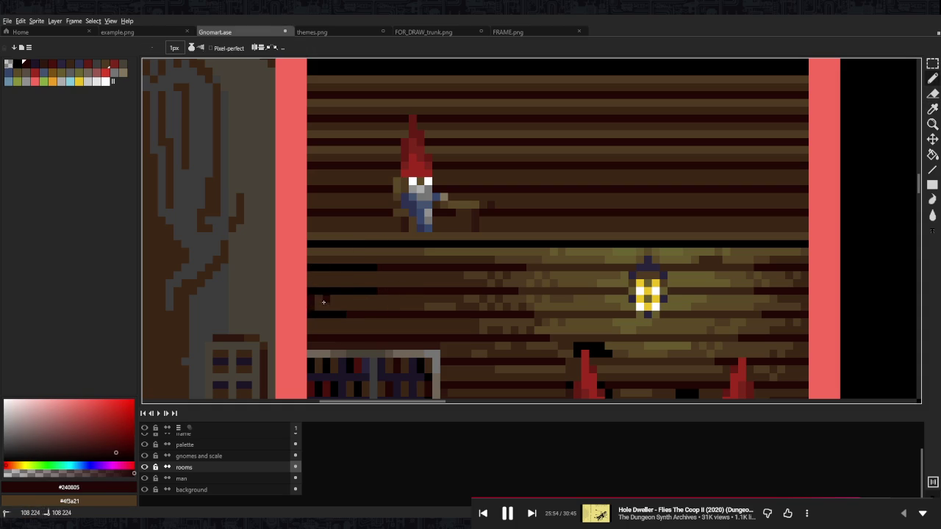
pyautogui.scroll(-3, 483, 341)
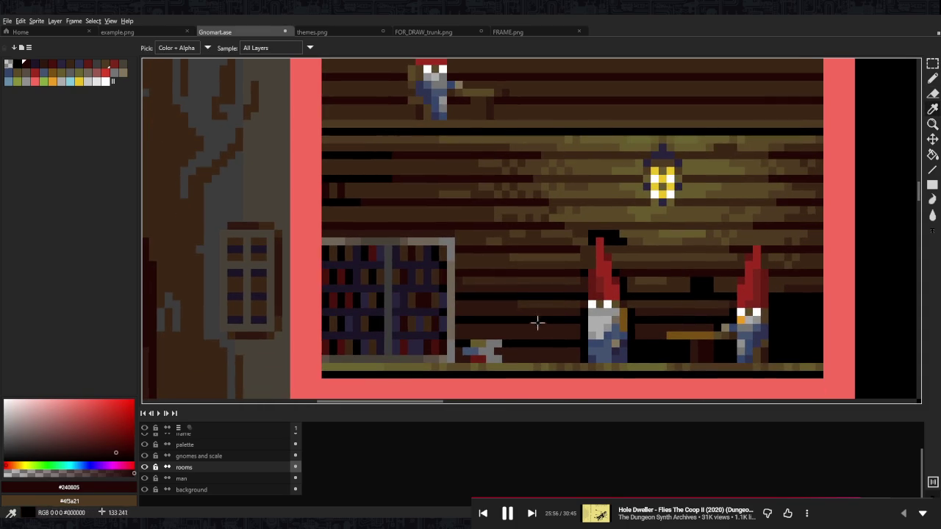
# - Paint deep brown along the dark plank rows at the wall's upper left
pyautogui.keyDown('alt'); pyautogui.click(330, 187); pyautogui.keyUp('alt')
pyautogui.moveTo(333, 186); pyautogui.dragTo(341, 186)
pyautogui.moveTo(387, 162)
pyautogui.mouseDown()
pyautogui.moveTo(325, 171)
pyautogui.moveTo(369, 170)
pyautogui.mouseUp()
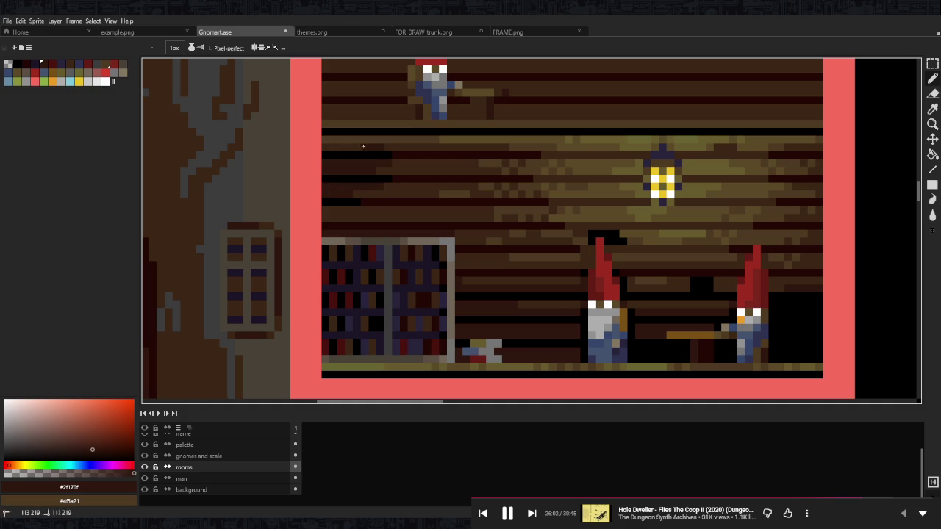
pyautogui.scroll(-1, 400, 155)
pyautogui.scroll(-2, 400, 154)
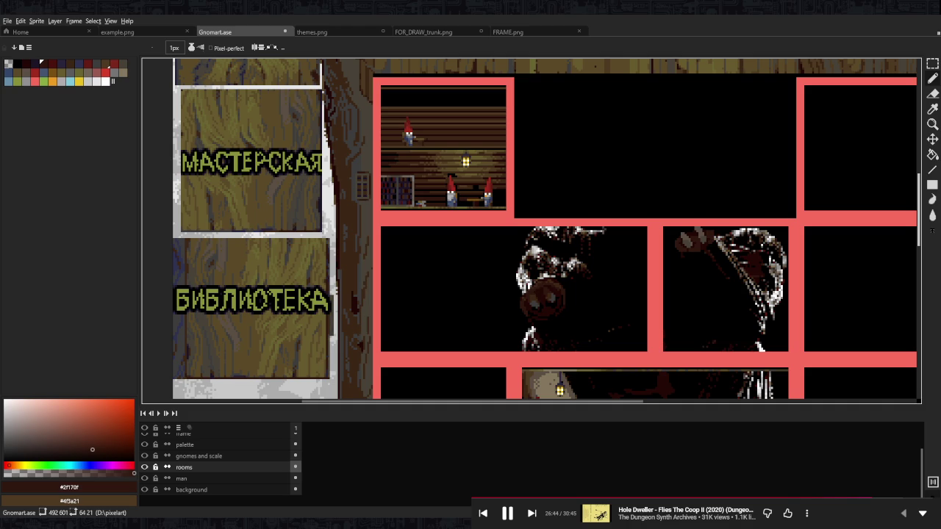
# - Paint a stray black pixel on the workshop wall brown
pyautogui.scroll(2, 403, 175)
pyautogui.scroll(2, 363, 185)
pyautogui.scroll(1, 504, 213)
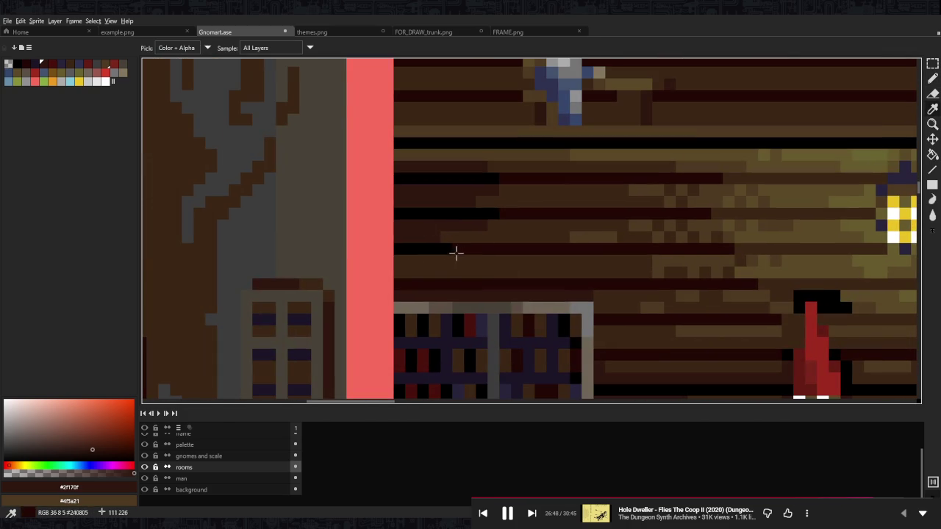
pyautogui.press('b')
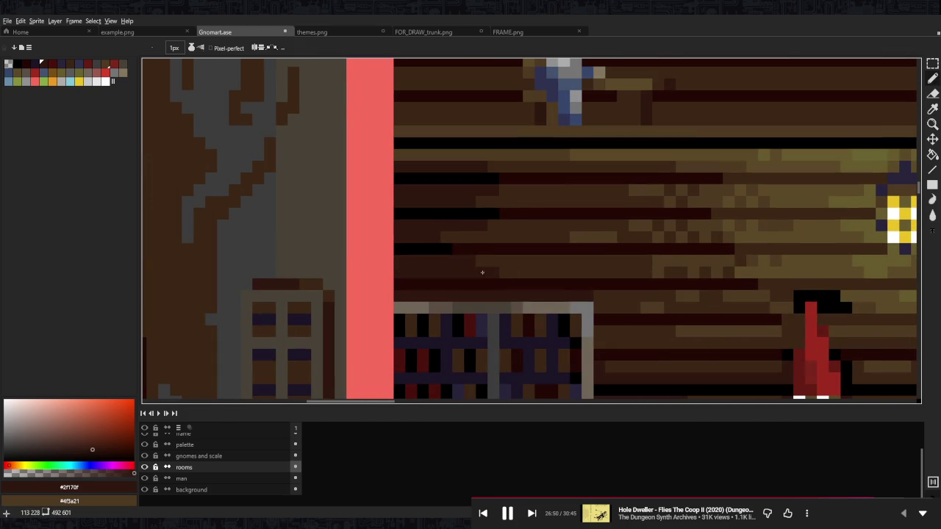
pyautogui.keyDown('alt'); pyautogui.click(479, 224); pyautogui.keyUp('alt')
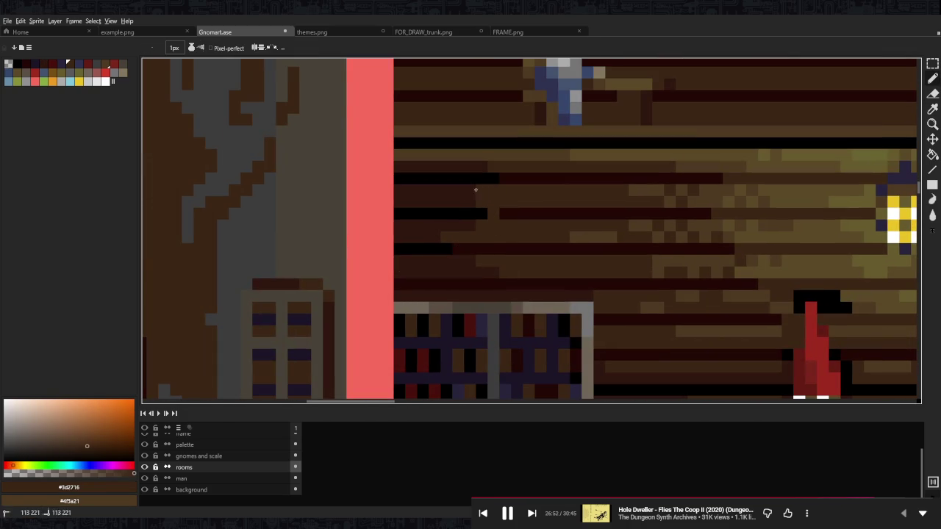
# - Extend the dark red seam and paint black gaps along two plank rows
pyautogui.keyDown('alt'); pyautogui.click(480, 213); pyautogui.keyUp('alt')
pyautogui.moveTo(481, 213); pyautogui.dragTo(571, 213)
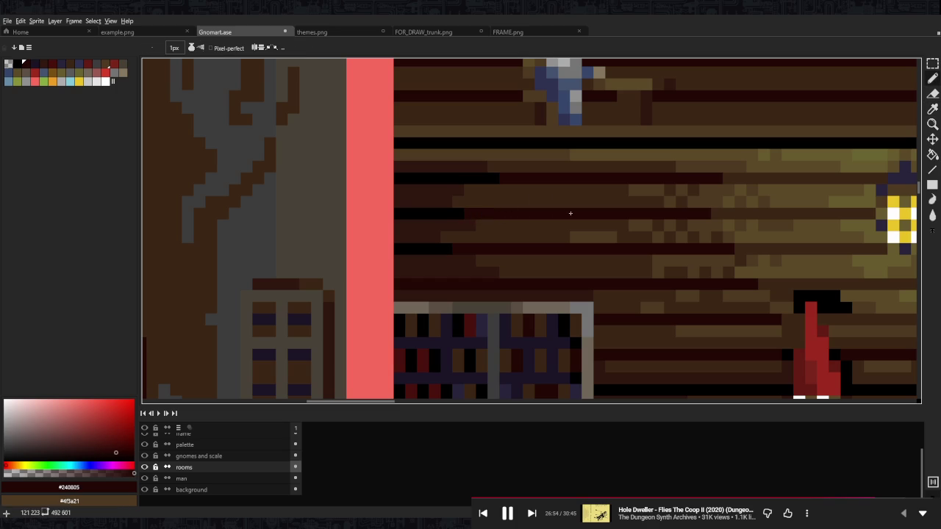
pyautogui.keyDown('alt'); pyautogui.click(447, 247); pyautogui.keyUp('alt')
pyautogui.moveTo(453, 248); pyautogui.dragTo(486, 248)
pyautogui.moveTo(475, 284); pyautogui.dragTo(397, 284)
# - Sample plank browns and bookcase frame greys with the bookcase in view
pyautogui.scroll(-5, 524, 242)
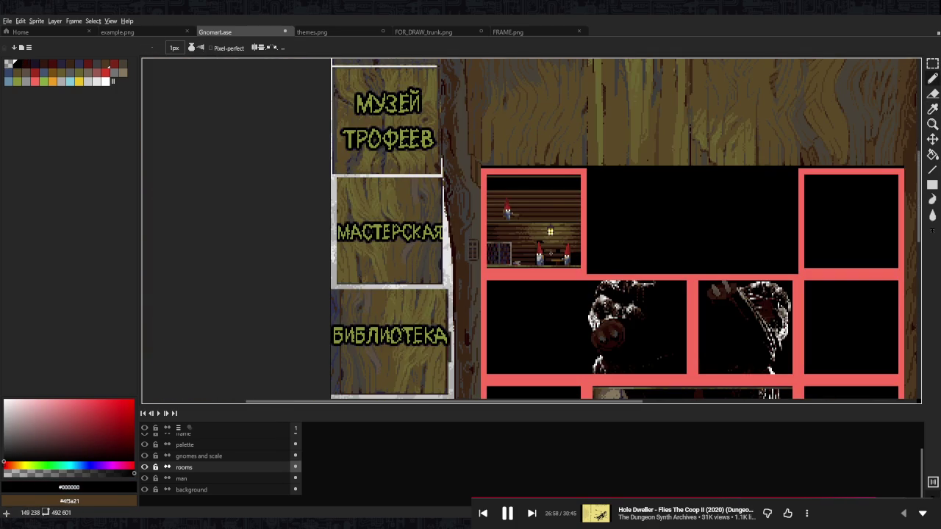
pyautogui.scroll(4, 534, 253)
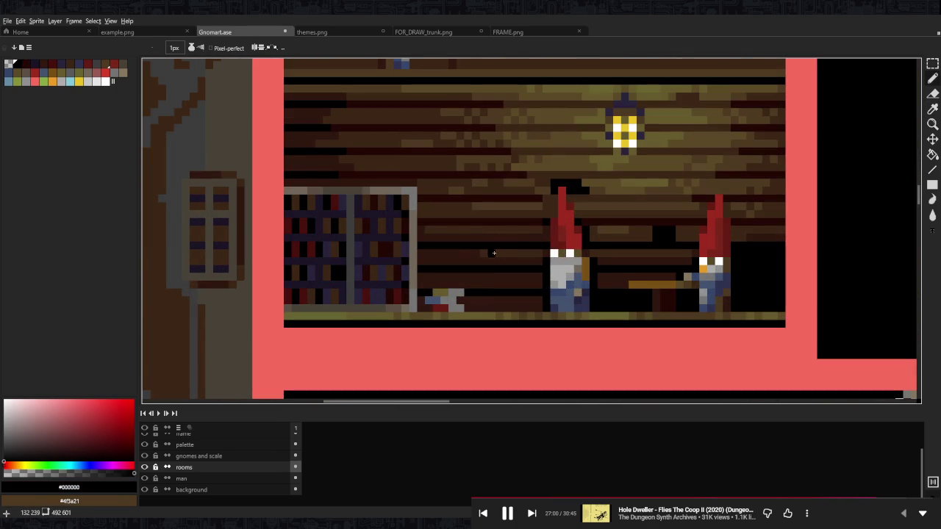
pyautogui.keyDown('alt'); pyautogui.click(491, 252); pyautogui.keyUp('alt')
pyautogui.keyDown('alt'); pyautogui.click(442, 231); pyautogui.keyUp('alt')
pyautogui.moveTo(419, 205); pyautogui.dragTo(581, 197)
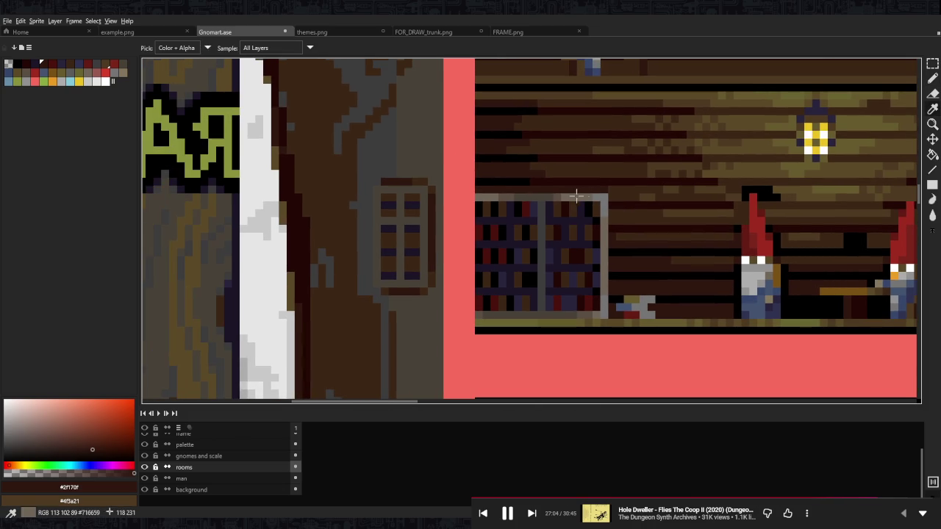
pyautogui.keyDown('alt'); pyautogui.click(581, 197); pyautogui.keyUp('alt')
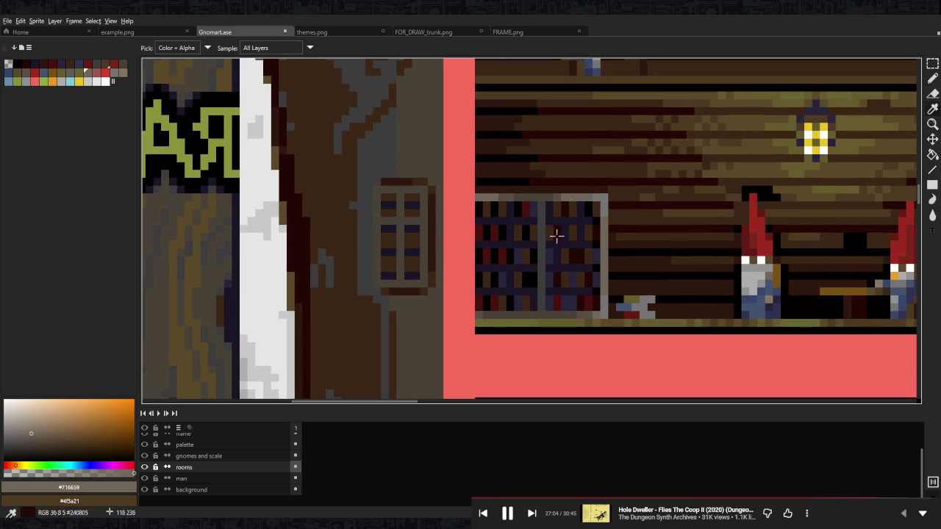
pyautogui.keyDown('alt'); pyautogui.click(584, 307); pyautogui.keyUp('alt')
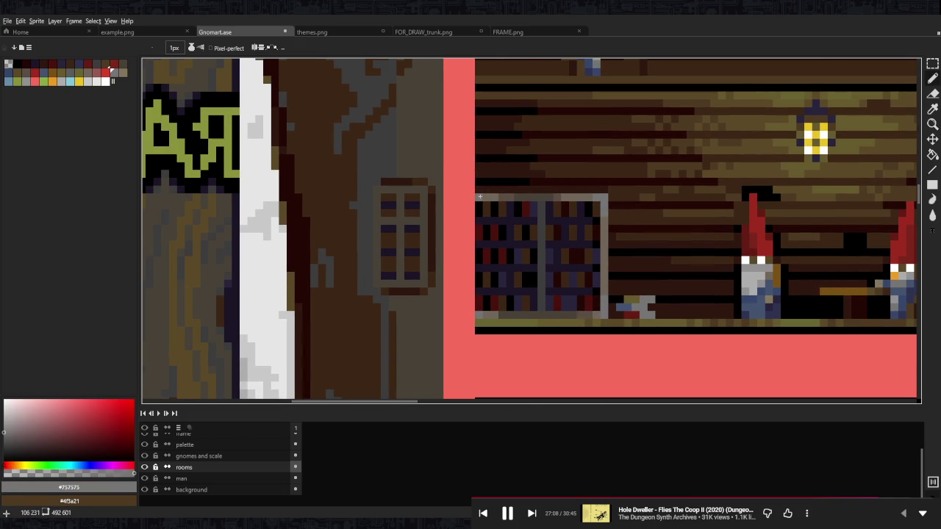
# - Pick the greyish brown #5b4f45 from the bookcase's shelf edge
pyautogui.scroll(-3, 480, 197)
pyautogui.scroll(-2, 479, 197)
pyautogui.scroll(2, 544, 200)
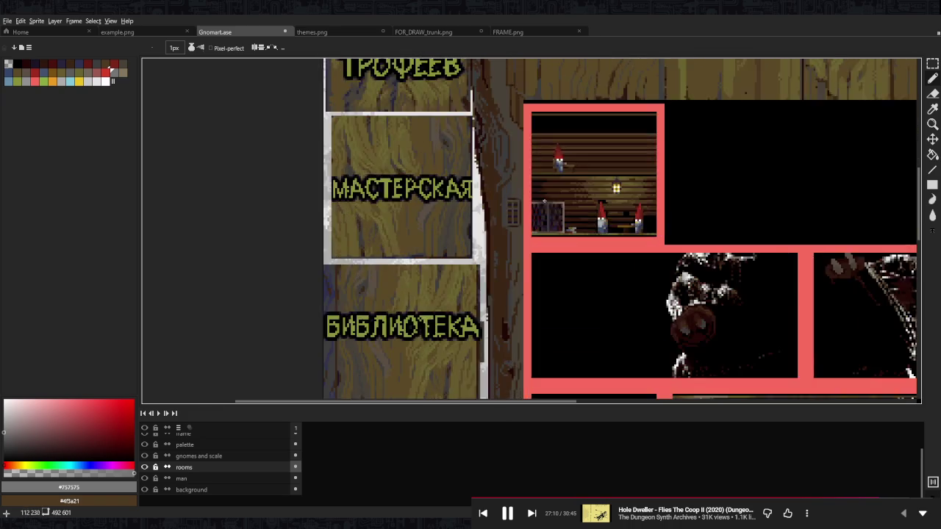
pyautogui.scroll(2, 544, 200)
pyautogui.keyDown('alt'); pyautogui.click(544, 300); pyautogui.keyUp('alt')
pyautogui.keyDown('alt'); pyautogui.click(537, 300); pyautogui.keyUp('alt')
pyautogui.keyDown('alt'); pyautogui.click(543, 300); pyautogui.keyUp('alt')
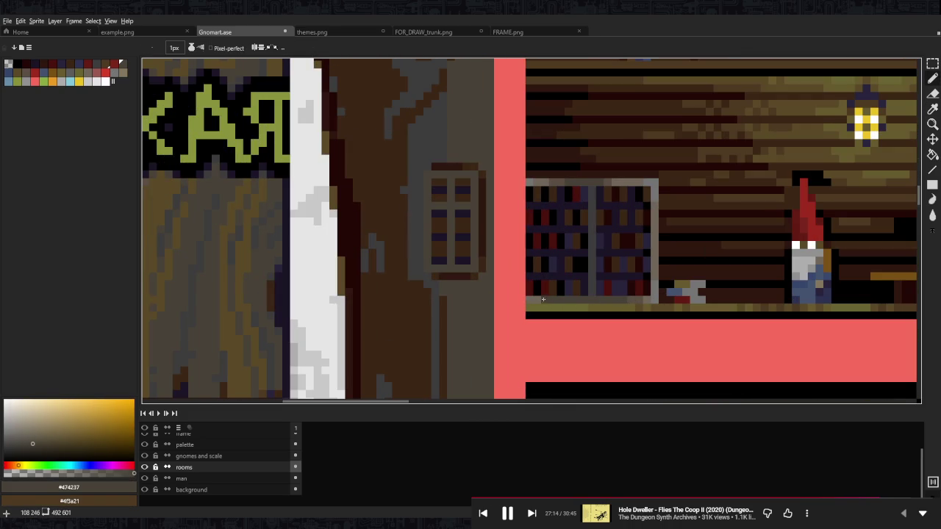
pyautogui.keyDown('alt'); pyautogui.click(533, 298); pyautogui.keyUp('alt')
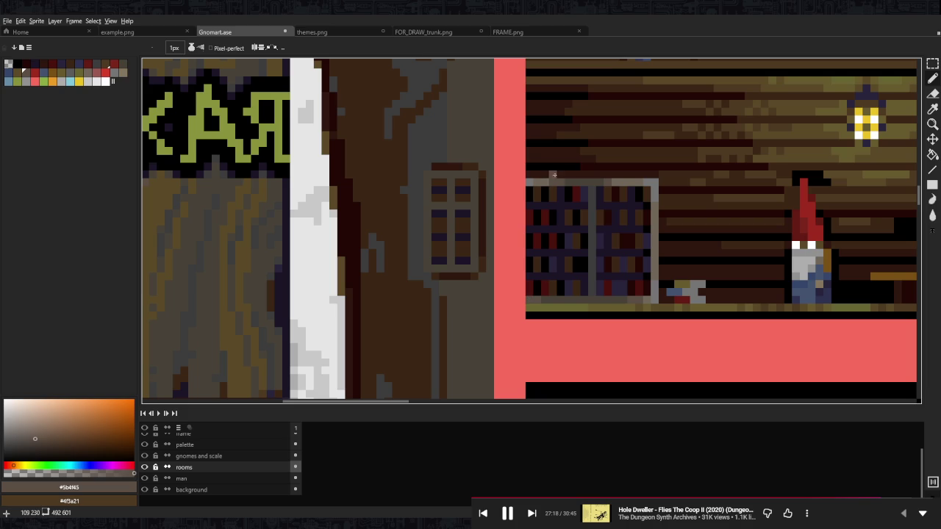
pyautogui.scroll(-3, 593, 216)
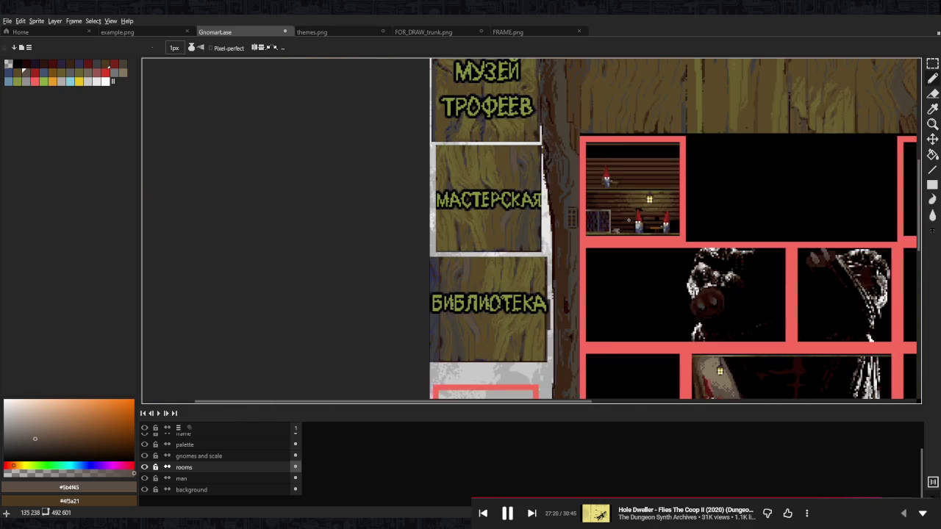
pyautogui.scroll(-1, 625, 217)
pyautogui.scroll(3, 628, 220)
pyautogui.scroll(1, 587, 230)
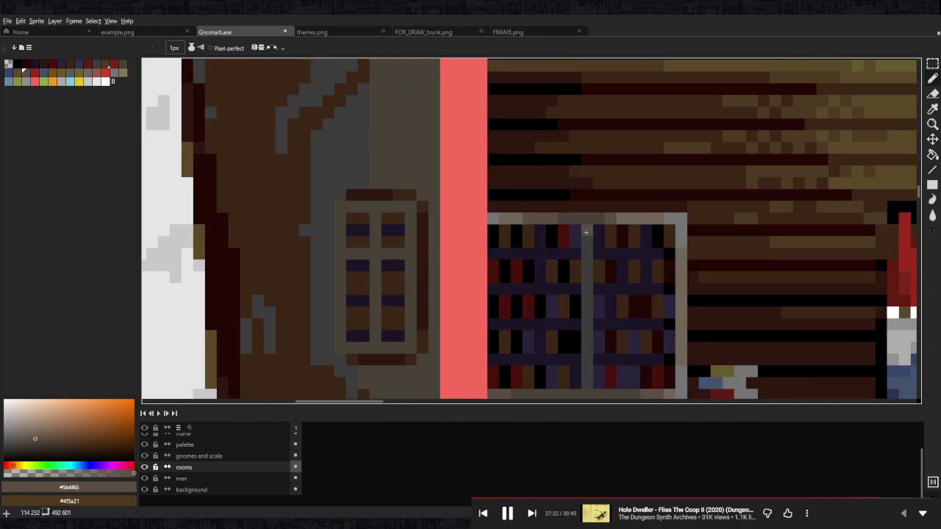
# - Draw a darker frame-colour line down the bookcase's vertical divider
pyautogui.press('i')
pyautogui.click(587, 250)
pyautogui.press('b')
pyautogui.moveTo(586, 272); pyautogui.dragTo(583, 361)
pyautogui.scroll(2, 584, 360)
# - Re-sample the dark grey #474237 from the divider as the drawing colour
pyautogui.press('i')
pyautogui.click(565, 210)
pyautogui.click(569, 189)
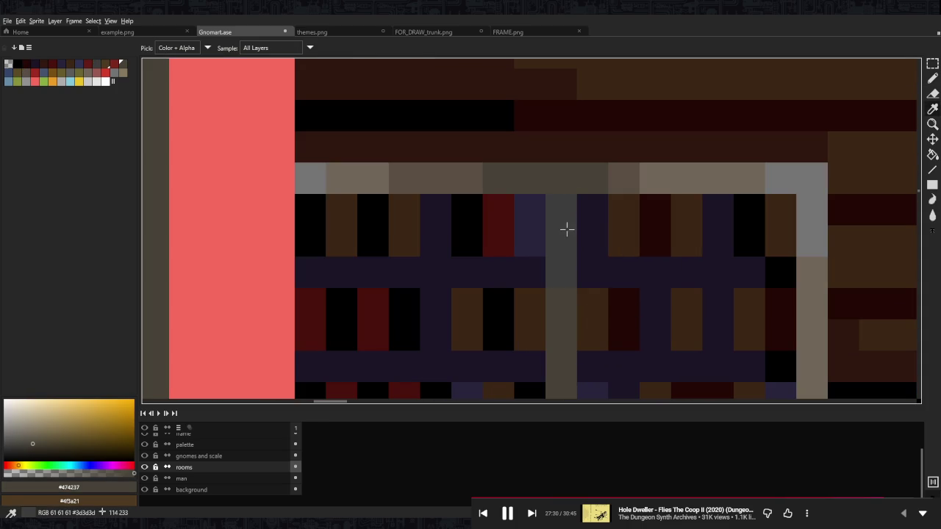
pyautogui.scroll(-2, 561, 300)
pyautogui.scroll(-2, 561, 300)
pyautogui.scroll(-1, 561, 300)
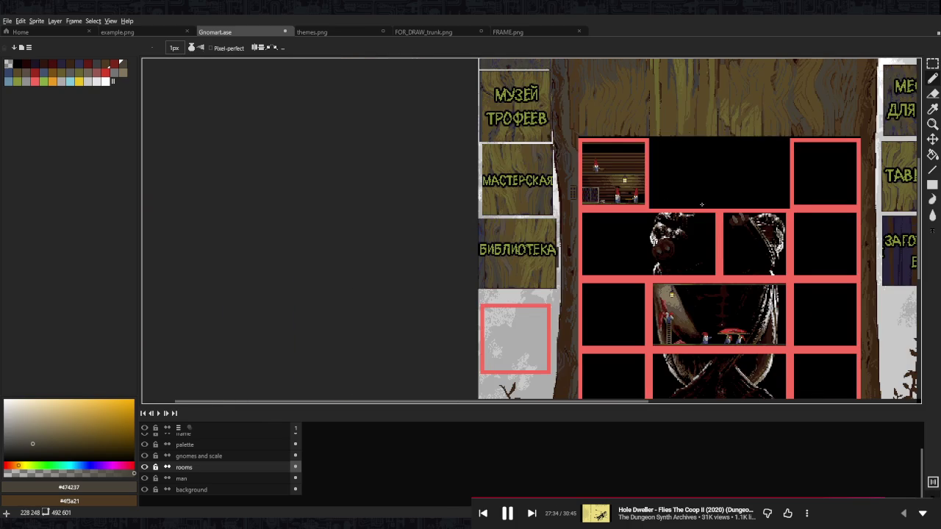
pyautogui.scroll(1, 602, 191)
pyautogui.scroll(2, 507, 178)
pyautogui.scroll(3, 507, 178)
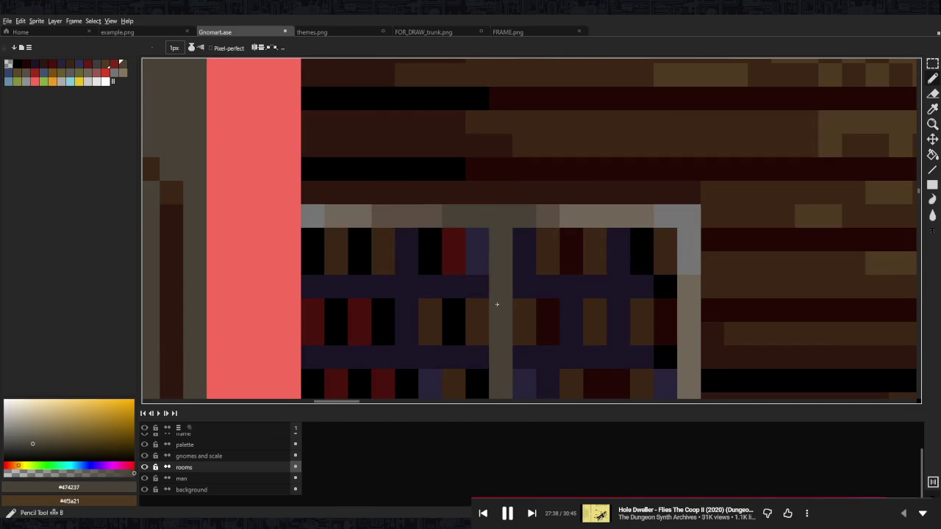
pyautogui.scroll(-3, 497, 297)
pyautogui.scroll(2, 507, 294)
pyautogui.scroll(-2, 567, 240)
pyautogui.scroll(-1, 625, 243)
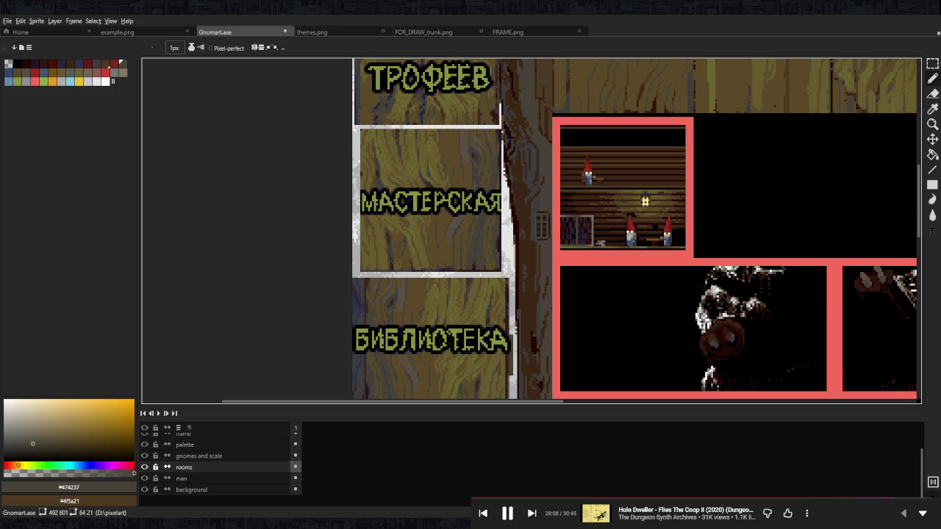
pyautogui.scroll(3, 534, 175)
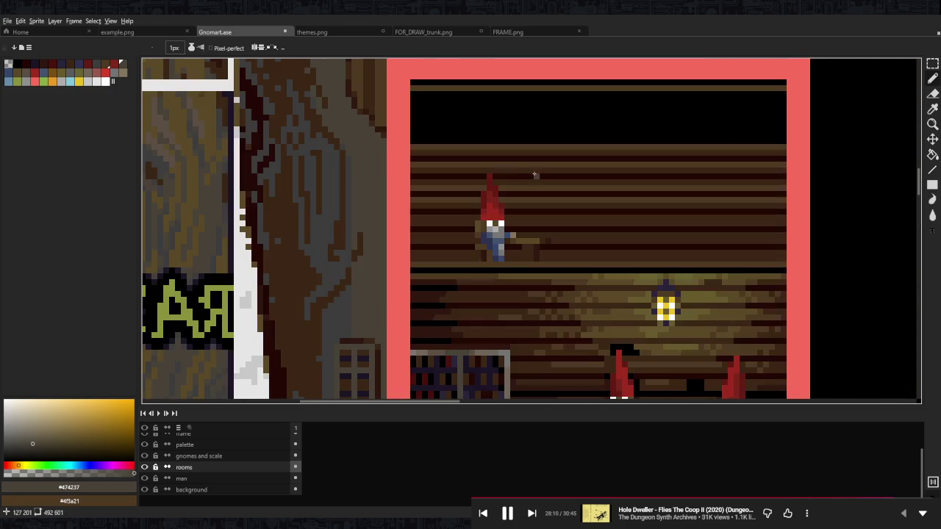
# - Paint dark brown along the plank rows near the gnome's hat
pyautogui.scroll(4, 522, 229)
pyautogui.scroll(-3, 523, 228)
pyautogui.keyDown('alt'); pyautogui.click(523, 229); pyautogui.keyUp('alt')
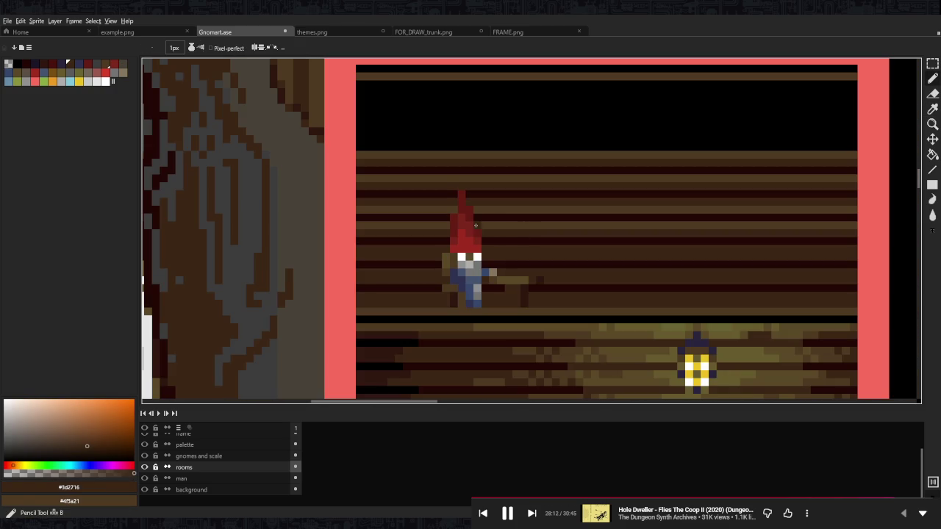
pyautogui.moveTo(453, 225)
pyautogui.mouseDown()
pyautogui.moveTo(426, 225)
pyautogui.moveTo(506, 211)
pyautogui.mouseUp()
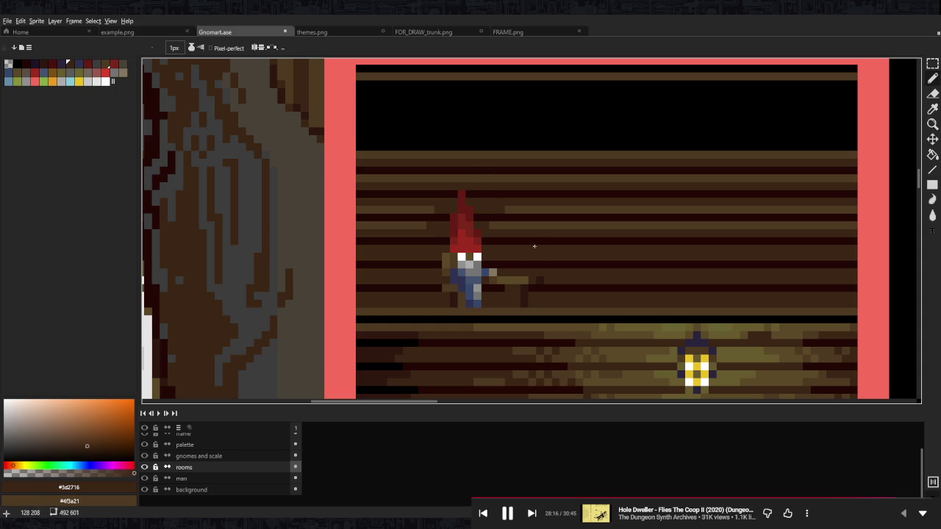
# - Paint darkest plank brown #2f170f pixels on the wall's right side
pyautogui.hscroll(2, 525, 243)
pyautogui.scroll(-2, 514, 254)
pyautogui.scroll(-1, 499, 267)
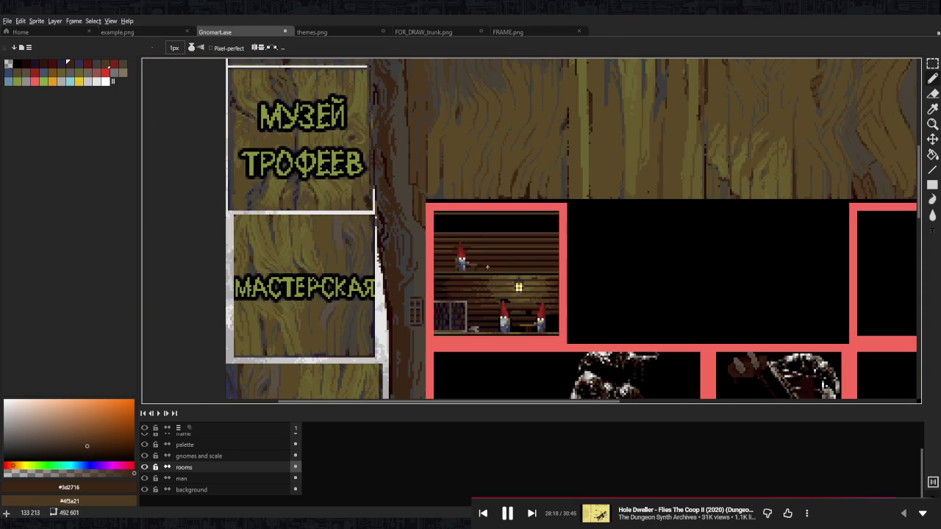
pyautogui.scroll(2, 500, 267)
pyautogui.scroll(-1, 500, 268)
pyautogui.scroll(1, 502, 273)
pyautogui.scroll(1, 507, 264)
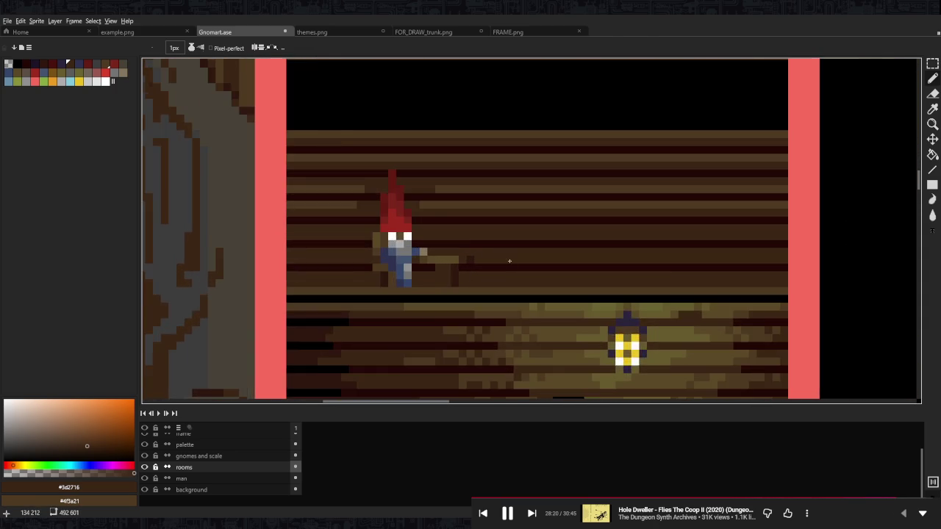
pyautogui.scroll(-2, 515, 261)
pyautogui.keyDown('alt'); pyautogui.click(607, 282); pyautogui.keyUp('alt')
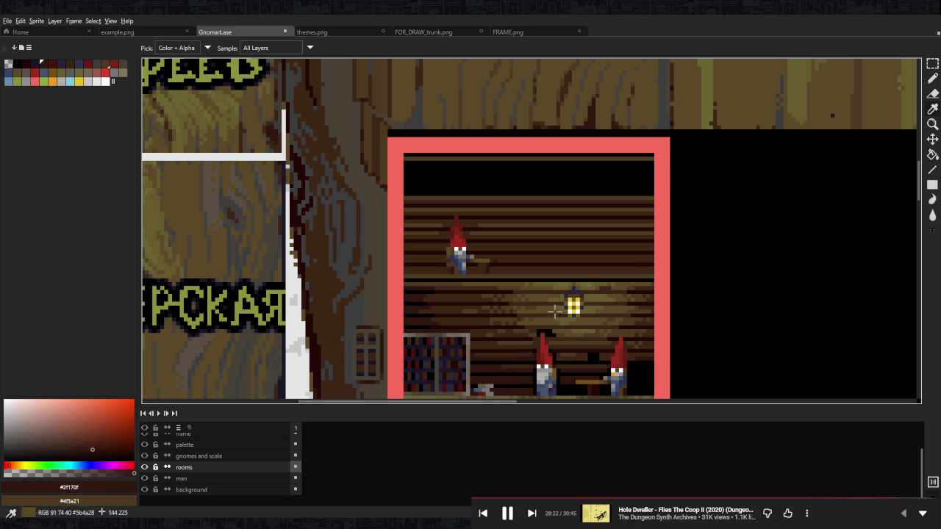
pyautogui.scroll(3, 617, 288)
pyautogui.moveTo(630, 297); pyautogui.dragTo(624, 288)
# - Paint a black plank-gap line across the wall's right side
pyautogui.click(621, 300)
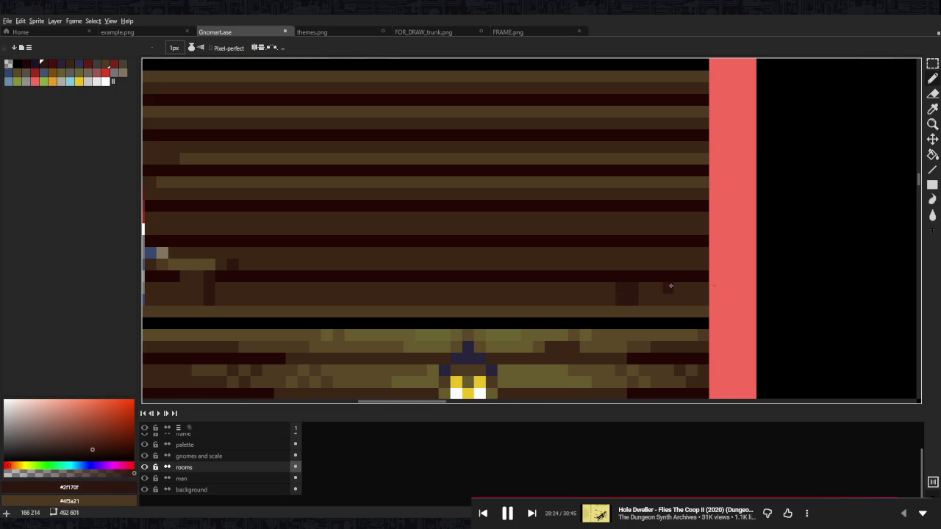
pyautogui.keyDown('alt'); pyautogui.click(662, 276); pyautogui.keyUp('alt')
pyautogui.moveTo(681, 276)
pyautogui.mouseDown()
pyautogui.moveTo(592, 276)
pyautogui.moveTo(631, 264)
pyautogui.moveTo(607, 241)
pyautogui.mouseUp()
pyautogui.keyDown('alt'); pyautogui.click(626, 291); pyautogui.keyUp('alt')
# - Fill the one-pixel strip with black gap strokes and dark brown plank pixels
pyautogui.keyDown('alt'); pyautogui.click(637, 274); pyautogui.keyUp('alt')
pyautogui.moveTo(633, 205); pyautogui.dragTo(607, 206)
pyautogui.moveTo(634, 170); pyautogui.dragTo(607, 171)
pyautogui.moveTo(630, 135); pyautogui.dragTo(608, 135)
pyautogui.moveTo(634, 100)
pyautogui.mouseDown()
pyautogui.moveTo(607, 100)
pyautogui.moveTo(611, 147)
pyautogui.mouseUp()
pyautogui.keyDown('alt'); pyautogui.click(609, 331); pyautogui.keyUp('alt')
pyautogui.moveTo(608, 303)
pyautogui.mouseDown()
pyautogui.moveTo(607, 152)
pyautogui.moveTo(586, 319)
pyautogui.moveTo(597, 377)
pyautogui.moveTo(691, 130)
pyautogui.moveTo(609, 384)
pyautogui.mouseUp()
pyautogui.press('m')
# - Select a one-pixel column of the clean strip and stretch it across the room
pyautogui.press('Return')
pyautogui.moveTo(603, 154); pyautogui.dragTo(601, 307)
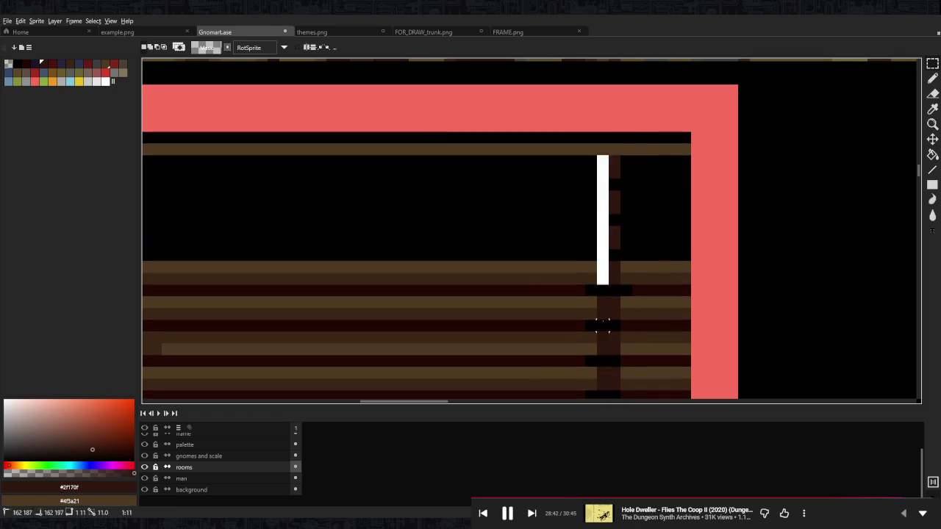
pyautogui.scroll(-3, 601, 307)
pyautogui.moveTo(617, 190); pyautogui.dragTo(671, 195)
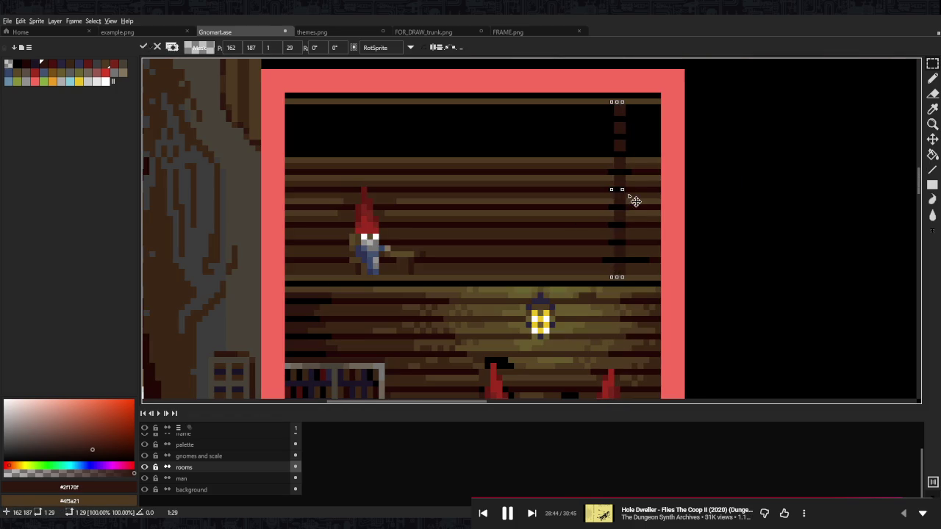
pyautogui.moveTo(611, 190); pyautogui.dragTo(287, 190)
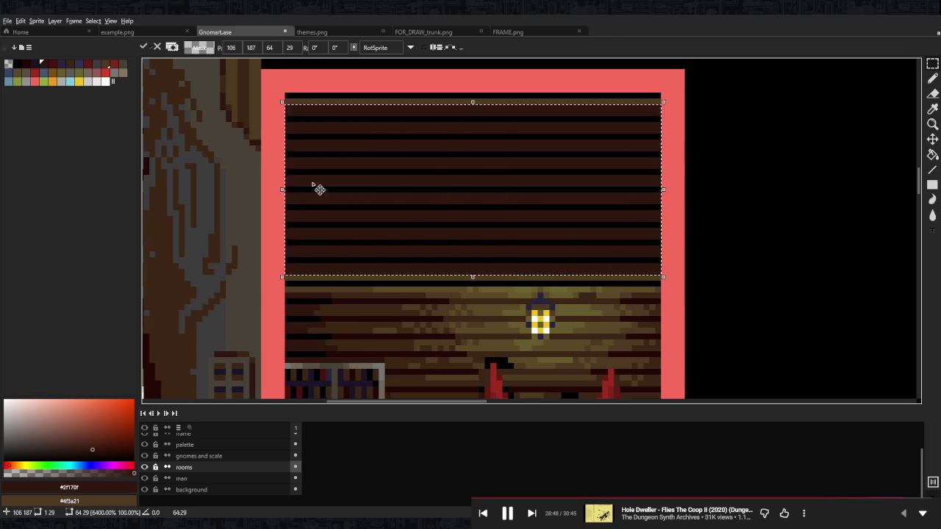
pyautogui.press('Return')
pyautogui.scroll(-2, 557, 201)
pyautogui.scroll(-2, 557, 201)
# - Paint a dark brown strip near the lower gnomes
pyautogui.moveTo(588, 253)
pyautogui.mouseDown()
pyautogui.moveTo(532, 180)
pyautogui.moveTo(567, 223)
pyautogui.mouseUp()
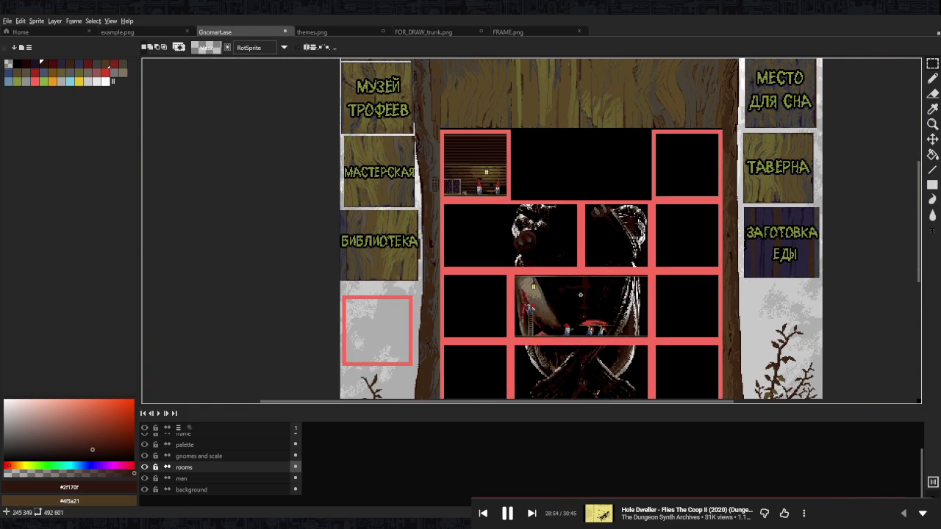
pyautogui.scroll(2, 556, 322)
pyautogui.scroll(2, 557, 322)
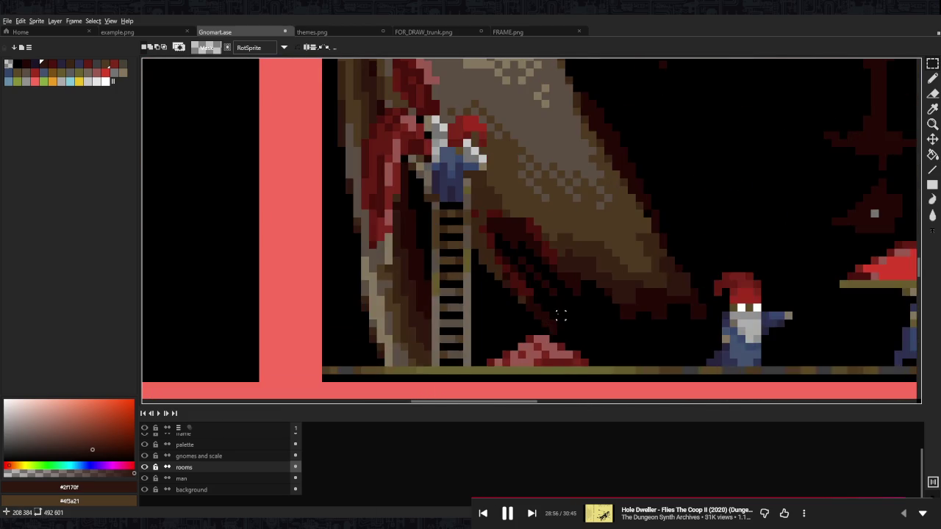
pyautogui.scroll(-3, 556, 322)
pyautogui.moveTo(508, 197); pyautogui.dragTo(508, 240)
pyautogui.scroll(1, 508, 240)
pyautogui.scroll(3, 505, 198)
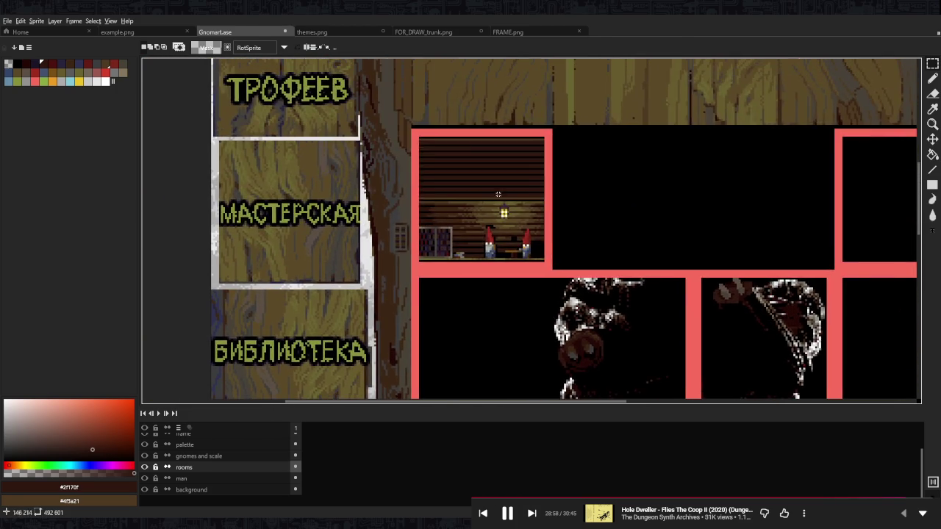
pyautogui.scroll(1, 488, 208)
pyautogui.scroll(1, 488, 208)
pyautogui.press('b')
pyautogui.press('m')
pyautogui.press('b')
pyautogui.moveTo(609, 270)
pyautogui.mouseDown()
pyautogui.moveTo(636, 286)
pyautogui.moveTo(615, 312)
pyautogui.moveTo(616, 337)
pyautogui.moveTo(669, 335)
pyautogui.moveTo(619, 344)
pyautogui.mouseUp()
# - Pick #240805 and erase the stray pixel by the gnome's leg with a 1px eraser
pyautogui.click(532, 336)
pyautogui.keyDown('alt'); pyautogui.click(502, 331); pyautogui.keyUp('alt')
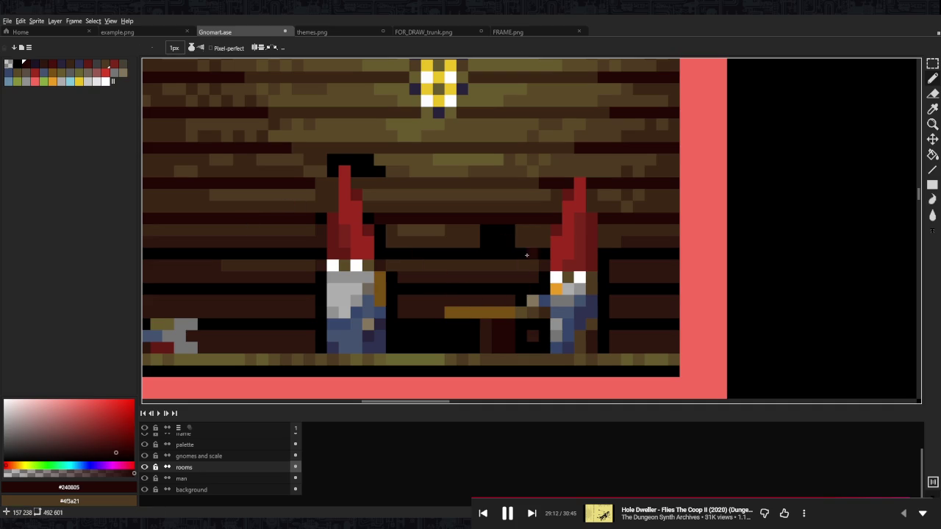
pyautogui.press('e')
pyautogui.press('-')
pyautogui.press('-')
pyautogui.press('-')
pyautogui.click(532, 336)
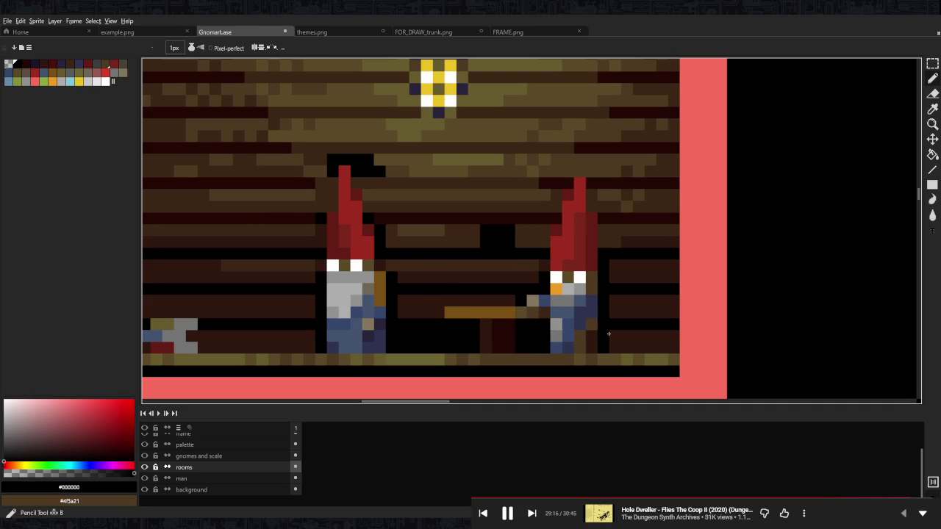
# - Paint the black floor strip, the area under the table and the leg gap #240805
pyautogui.press('b')
pyautogui.moveTo(615, 337); pyautogui.dragTo(634, 335)
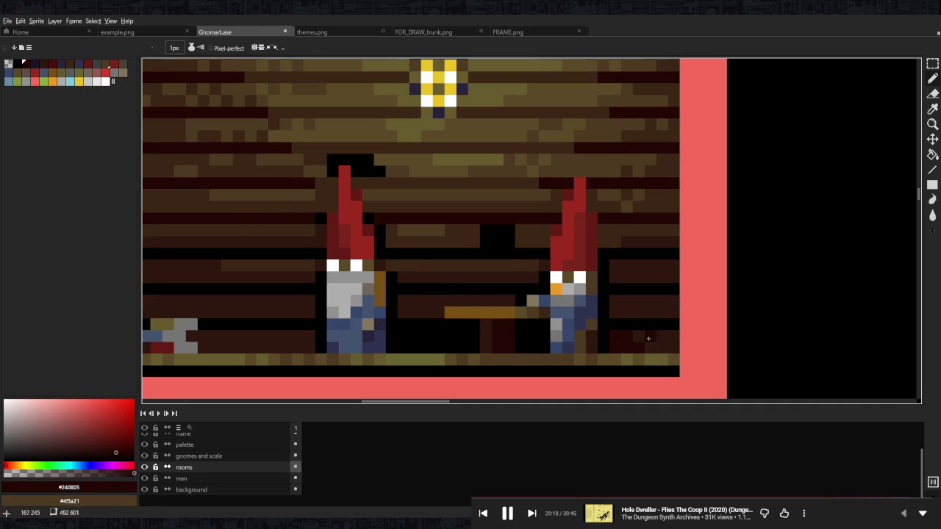
pyautogui.moveTo(474, 336); pyautogui.dragTo(456, 343)
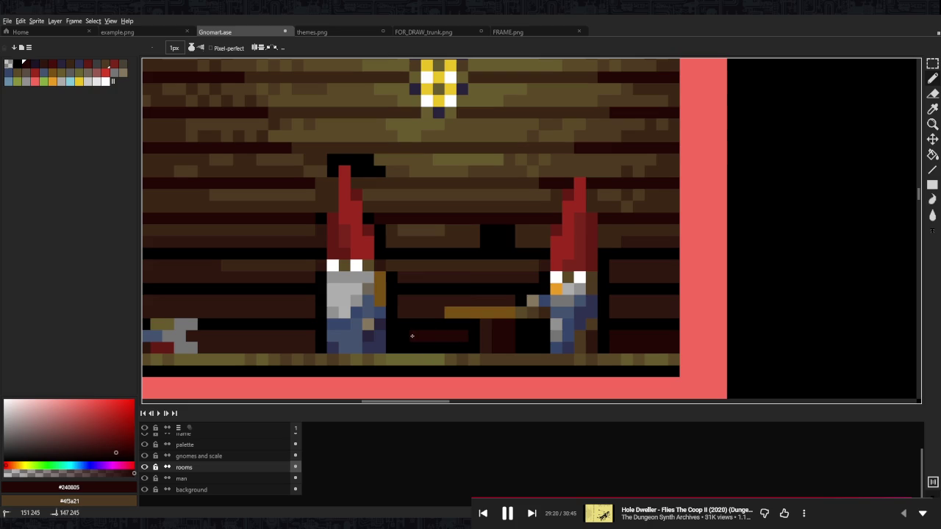
pyautogui.click(533, 336)
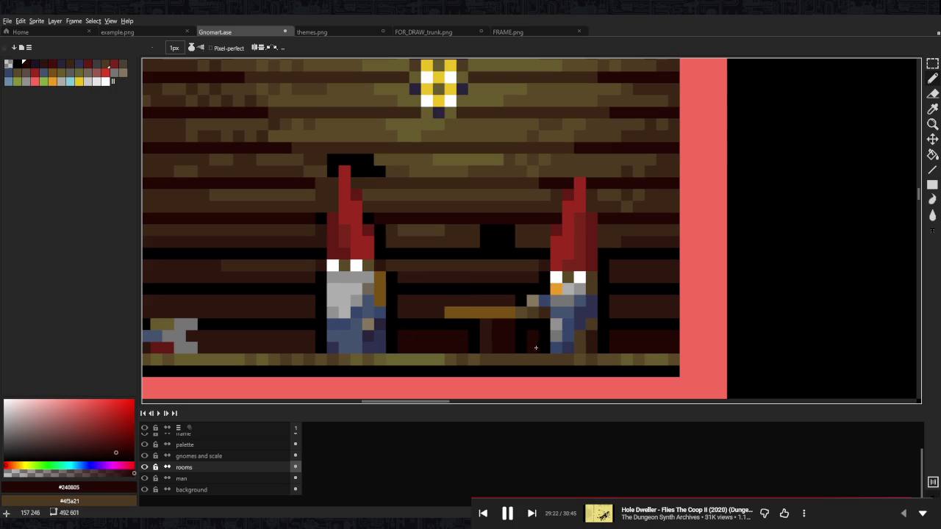
pyautogui.scroll(-2, 542, 339)
pyautogui.scroll(-1, 515, 339)
pyautogui.scroll(4, 469, 341)
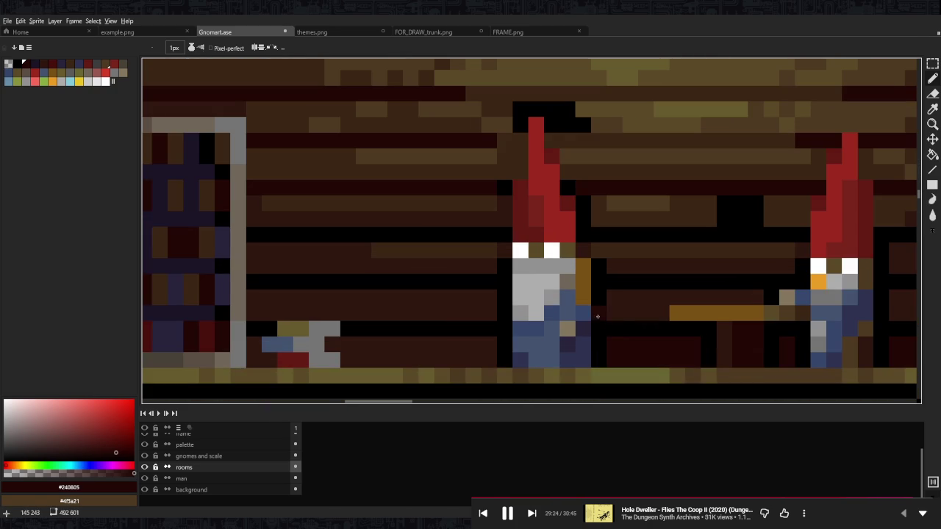
# - Darken the strip under the table red-brown and touch up pixels beside the gnome's pot
pyautogui.moveTo(469, 341)
pyautogui.mouseDown()
pyautogui.moveTo(332, 346)
pyautogui.moveTo(435, 358)
pyautogui.moveTo(485, 347)
pyautogui.mouseUp()
pyautogui.click(253, 351)
pyautogui.scroll(-3, 270, 359)
pyautogui.scroll(-1, 271, 359)
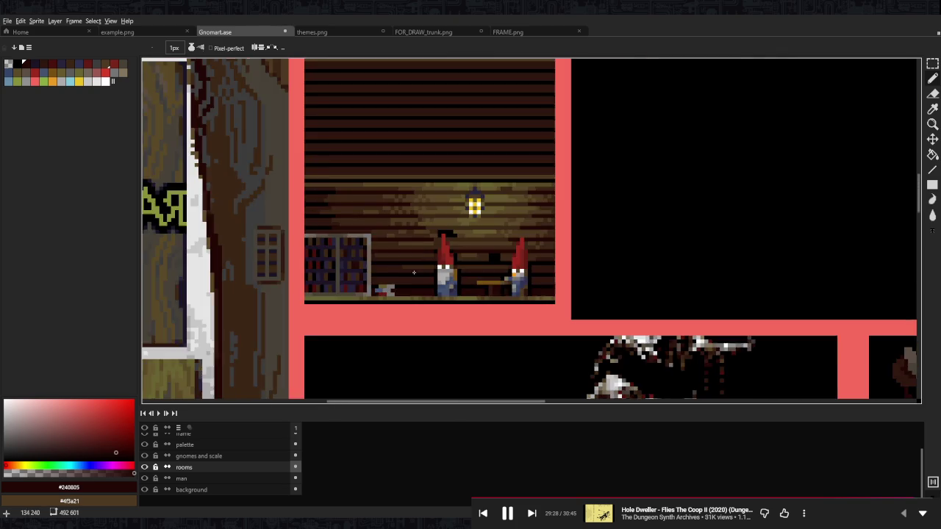
pyautogui.scroll(-1, 270, 359)
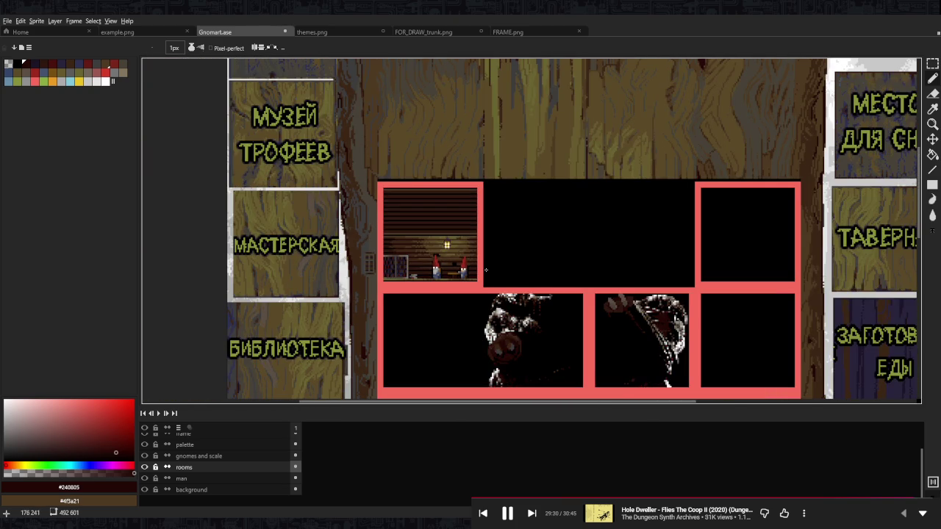
pyautogui.scroll(3, 430, 260)
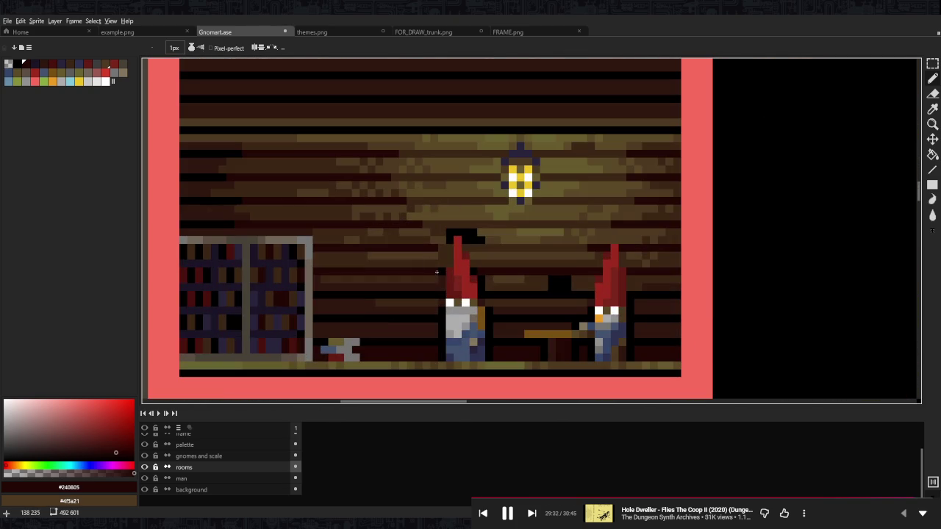
pyautogui.scroll(1, 595, 269)
# - Sample plank browns from the wall, including #3d2716 and #2f170f
pyautogui.keyDown('alt'); pyautogui.click(571, 279); pyautogui.keyUp('alt')
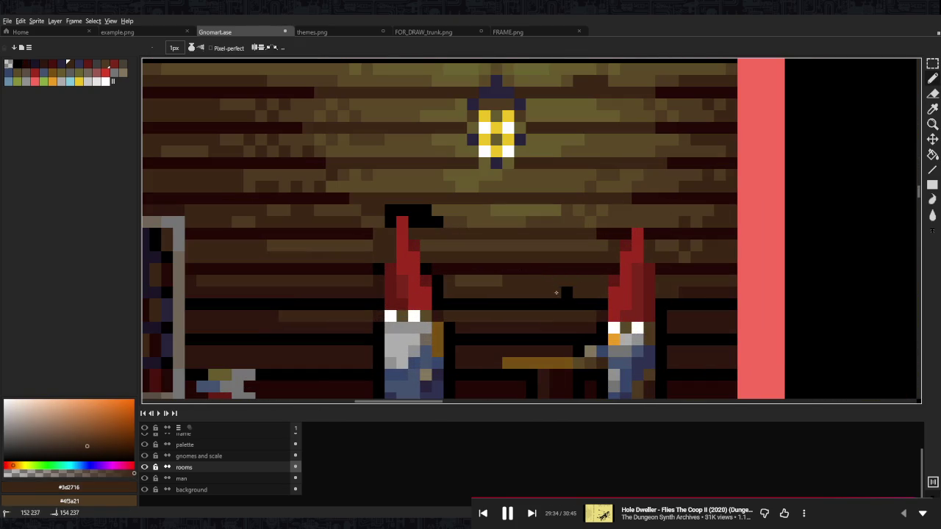
pyautogui.keyDown('alt'); pyautogui.click(487, 277); pyautogui.keyUp('alt')
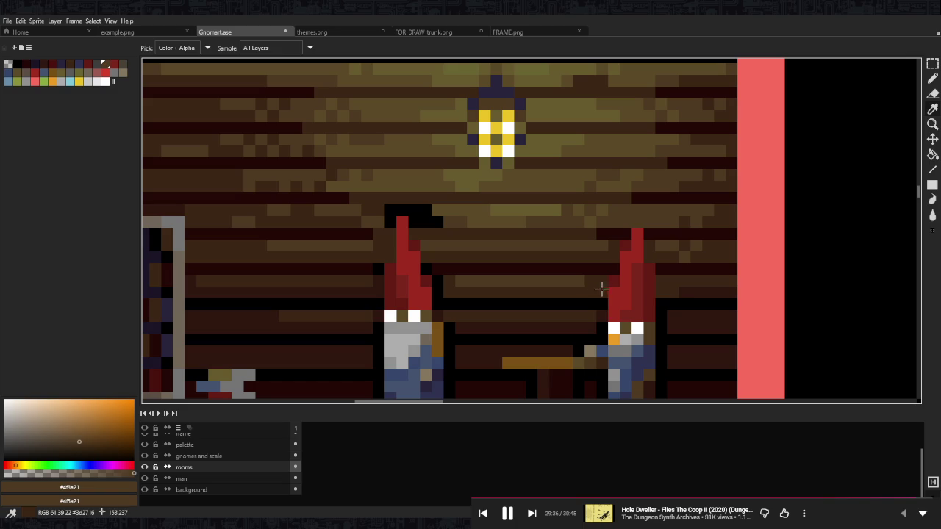
pyautogui.keyDown('alt'); pyautogui.click(686, 294); pyautogui.keyUp('alt')
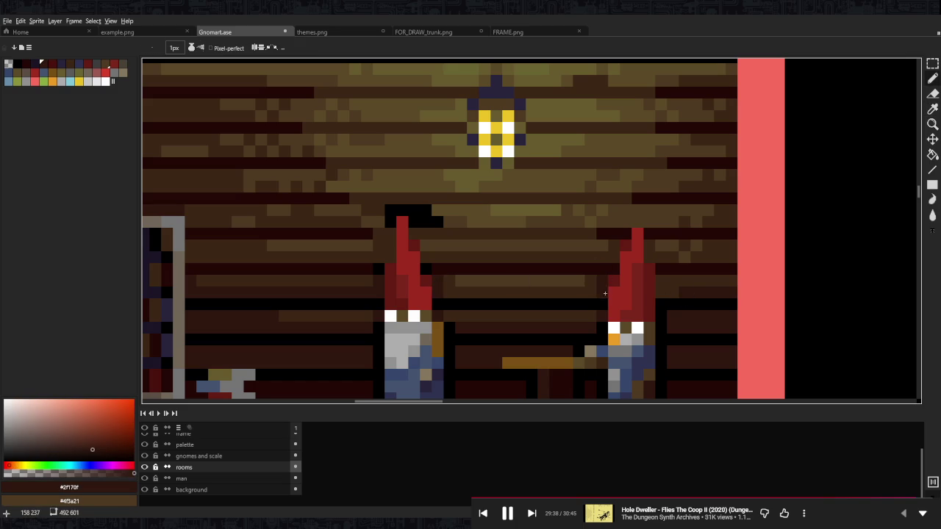
pyautogui.scroll(-5, 604, 263)
pyautogui.scroll(1, 625, 267)
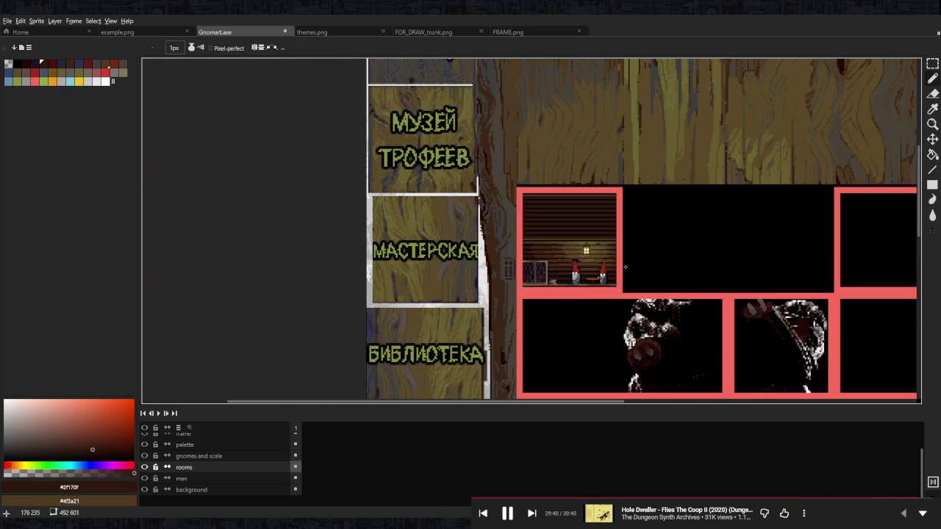
pyautogui.scroll(3, 625, 267)
pyautogui.keyDown('alt'); pyautogui.click(550, 267); pyautogui.keyUp('alt')
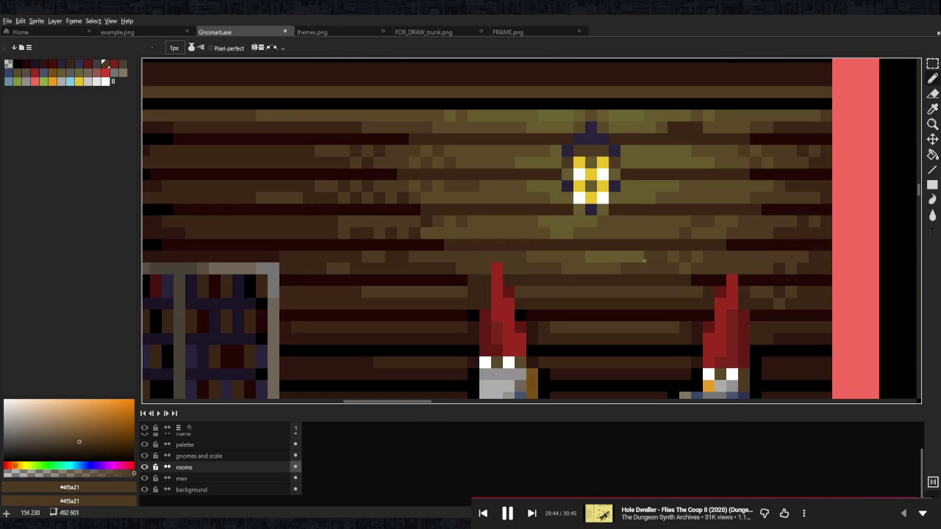
pyautogui.hscroll(2, 622, 304)
pyautogui.scroll(1, 524, 273)
# - Draw a short dark navy hanger above the lantern
pyautogui.press('i')
pyautogui.keyDown('alt'); pyautogui.click(523, 273); pyautogui.keyUp('alt')
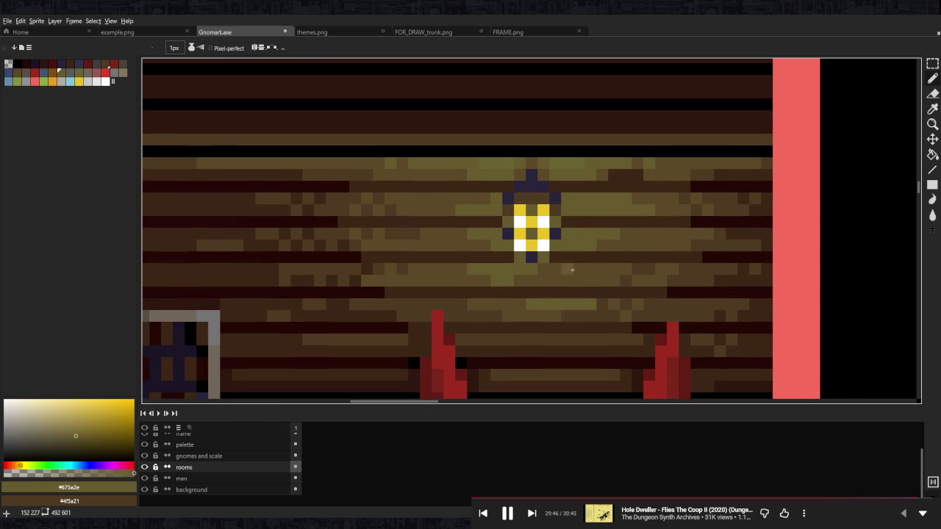
pyautogui.keyDown('alt'); pyautogui.click(531, 176); pyautogui.keyUp('alt')
pyautogui.moveTo(531, 151); pyautogui.dragTo(533, 173)
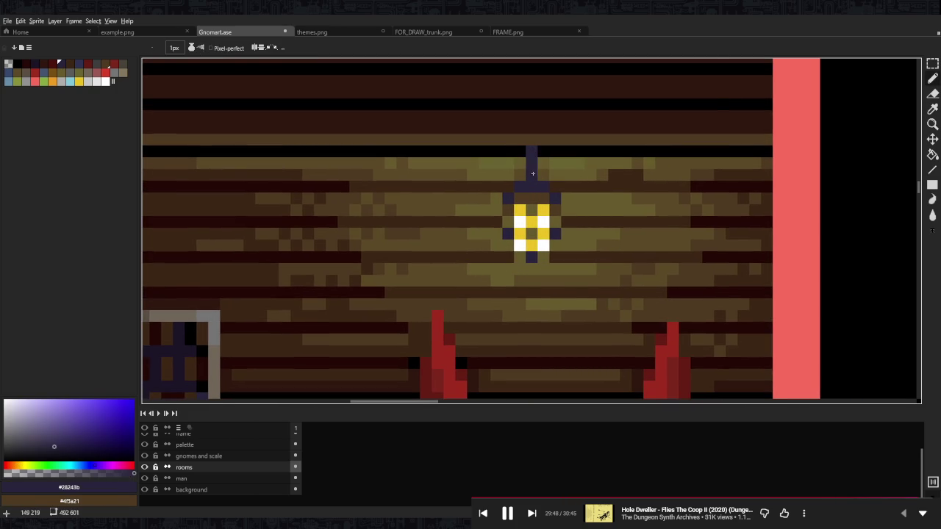
pyautogui.scroll(-3, 533, 174)
pyautogui.scroll(-2, 532, 174)
pyautogui.scroll(3, 575, 174)
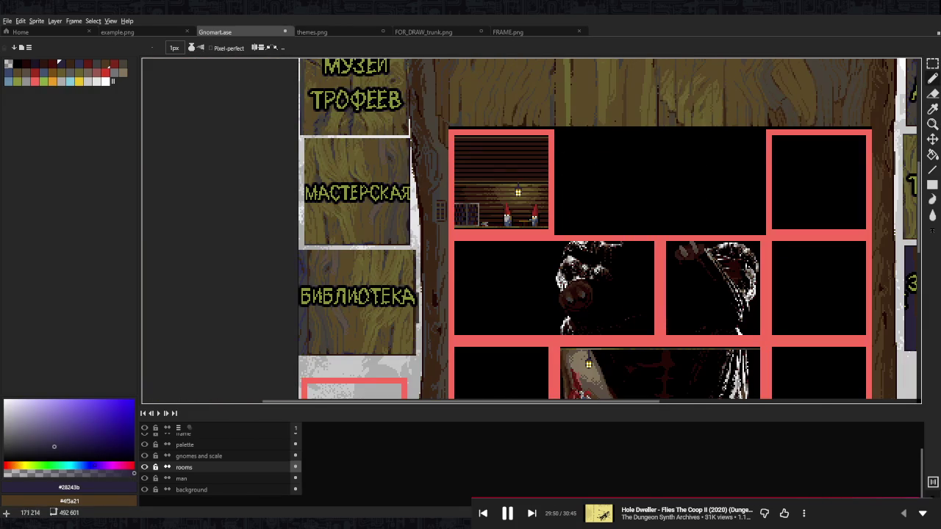
pyautogui.scroll(2, 510, 179)
pyautogui.scroll(2, 451, 212)
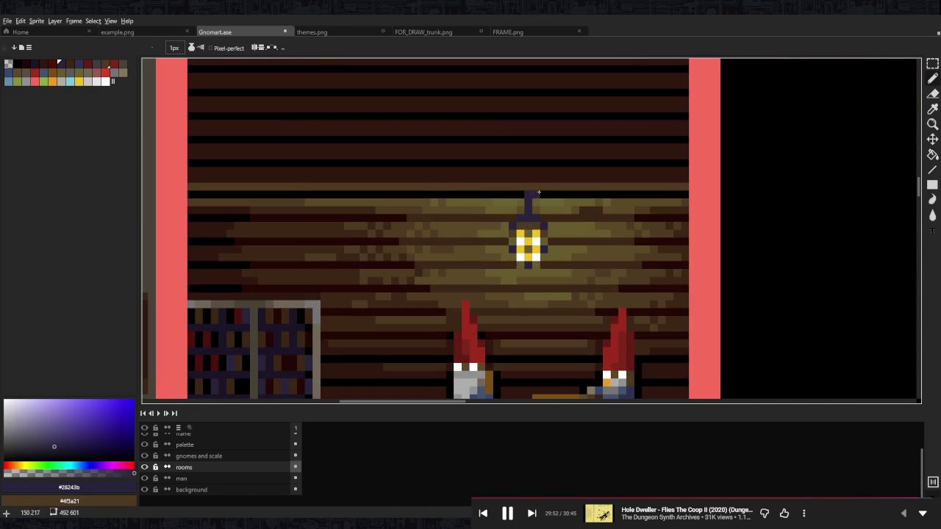
# - Sample black and the olive plank colour near the lantern
pyautogui.keyDown('alt'); pyautogui.click(513, 194); pyautogui.keyUp('alt')
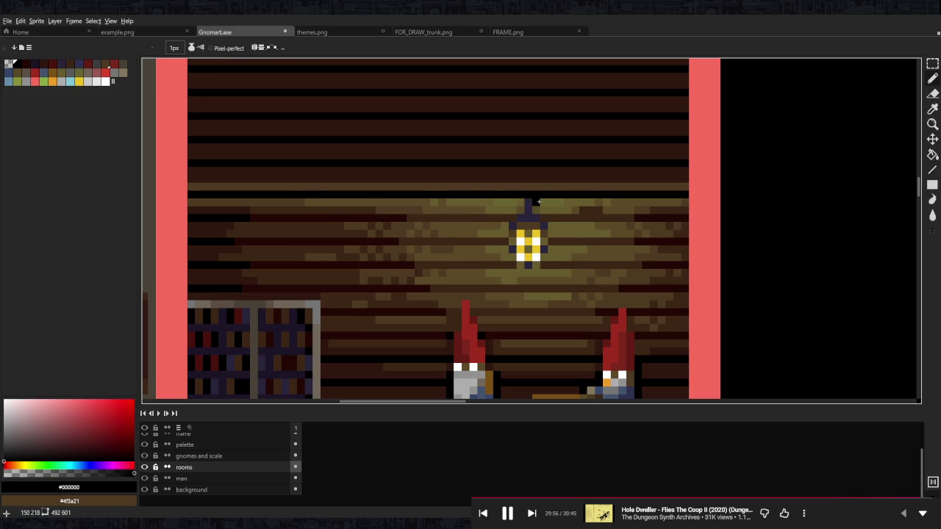
pyautogui.keyDown('alt'); pyautogui.click(540, 201); pyautogui.keyUp('alt')
pyautogui.scroll(-4, 573, 203)
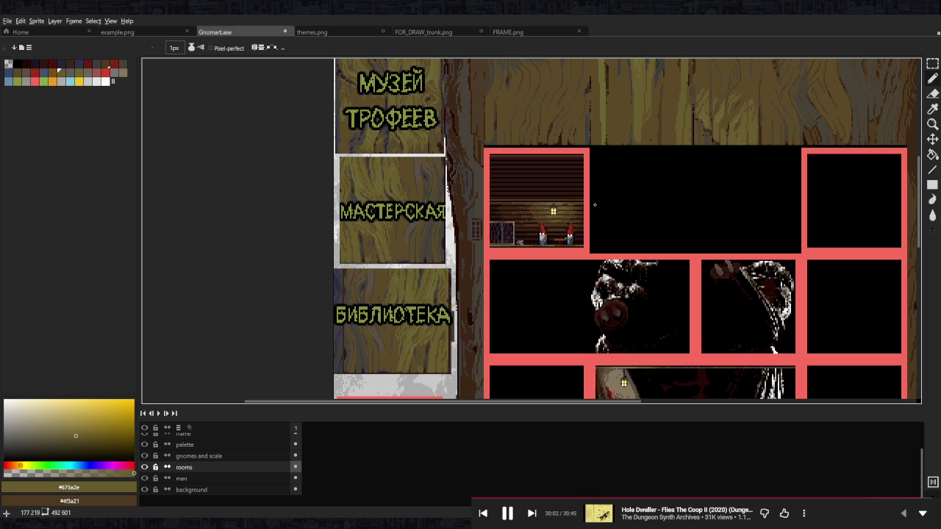
pyautogui.scroll(-5, 595, 205)
pyautogui.scroll(2, 576, 182)
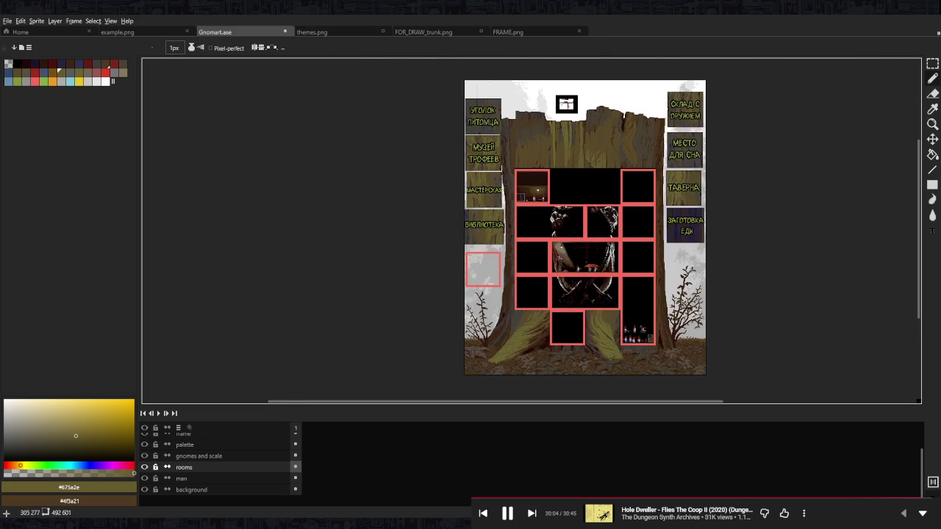
pyautogui.scroll(3, 547, 179)
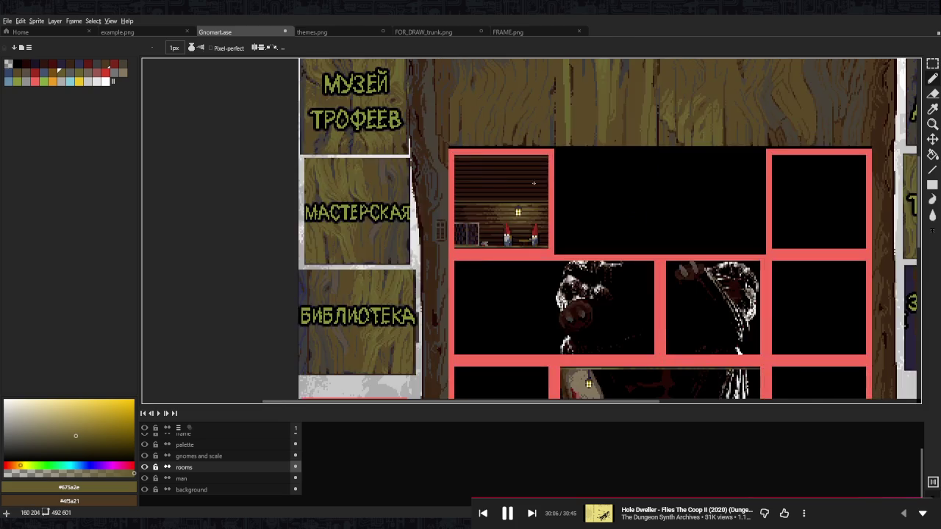
pyautogui.scroll(2, 518, 178)
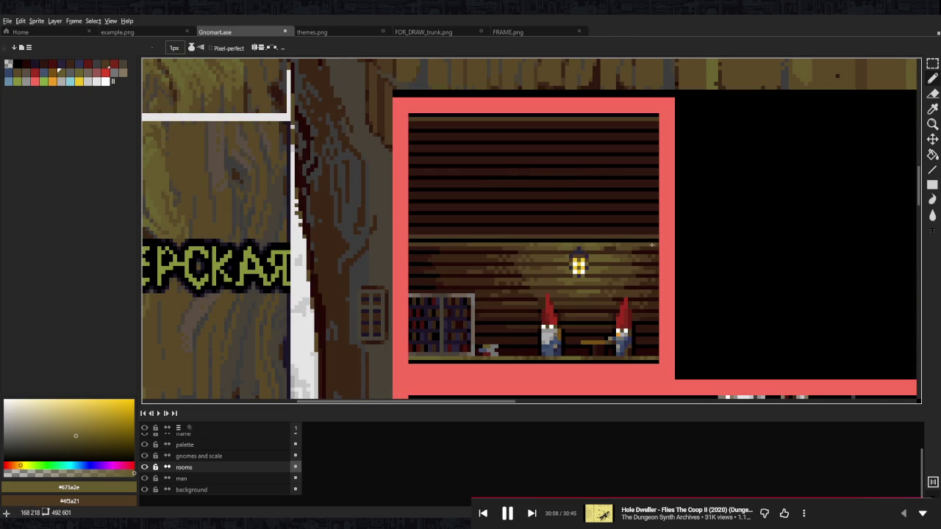
# - Move the lantern-lit plank band up to the top of the workshop room
pyautogui.press('m')
pyautogui.moveTo(657, 242); pyautogui.dragTo(409, 291)
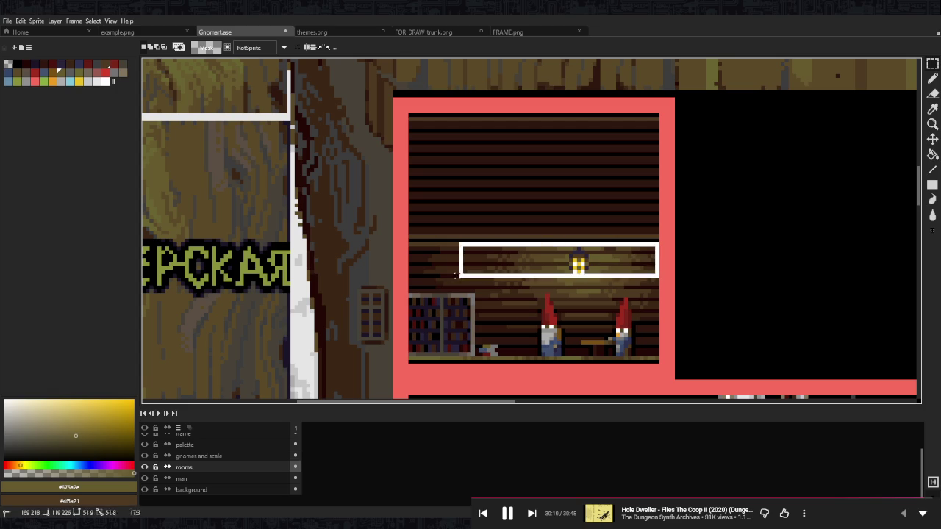
pyautogui.moveTo(598, 283)
pyautogui.mouseDown()
pyautogui.moveTo(586, 156)
pyautogui.moveTo(595, 158)
pyautogui.mouseUp()
pyautogui.press('Return')
pyautogui.scroll(2, 595, 157)
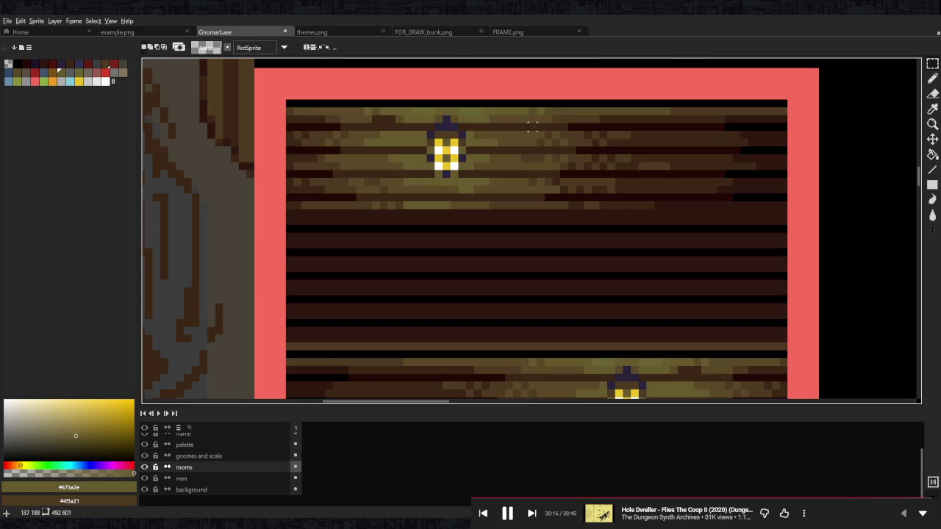
# - Shift the lantern section right toward the room's centre, then sample the olive plank colours
pyautogui.press('i')
pyautogui.click(609, 188)
pyautogui.press('b')
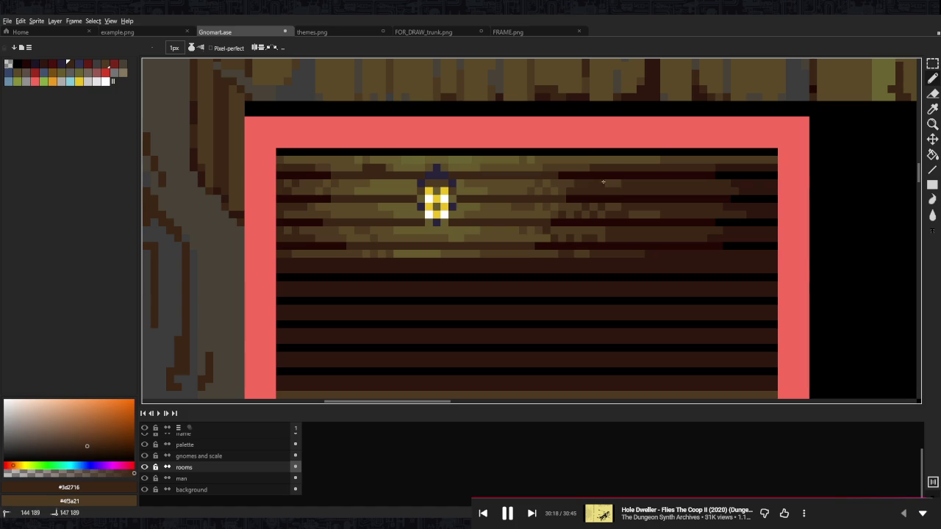
pyautogui.press('m')
pyautogui.moveTo(299, 153)
pyautogui.mouseDown()
pyautogui.moveTo(537, 260)
pyautogui.moveTo(590, 241)
pyautogui.mouseUp()
pyautogui.press('Left')
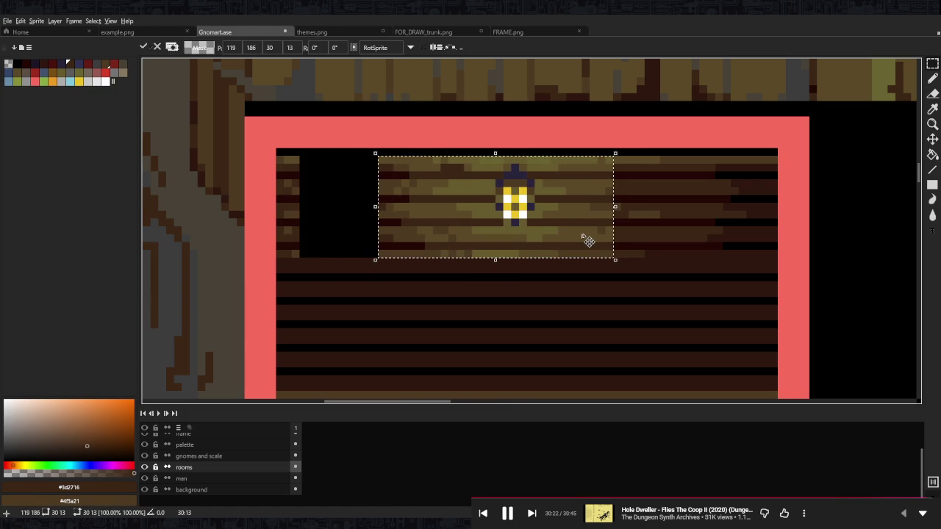
pyautogui.press('Escape')
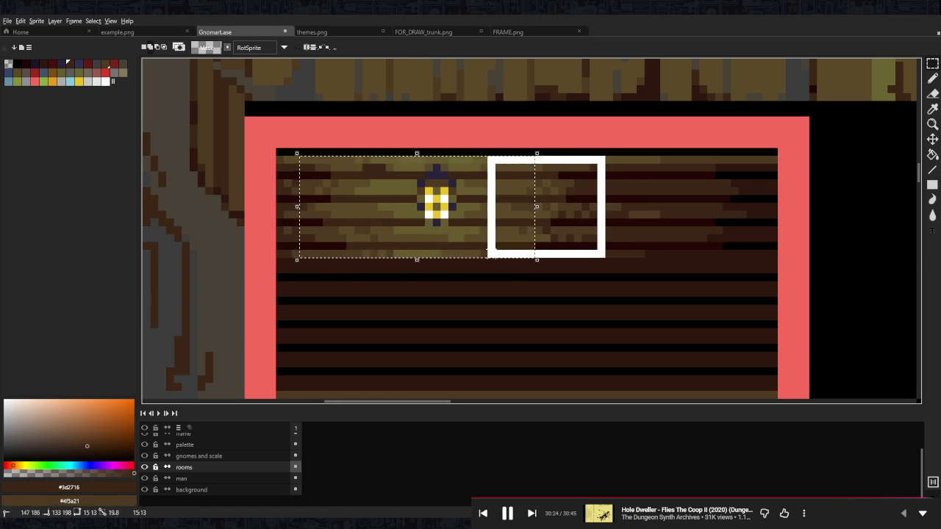
pyautogui.moveTo(528, 247); pyautogui.dragTo(605, 246)
pyautogui.press('b')
pyautogui.keyDown('alt'); pyautogui.click(539, 189); pyautogui.keyUp('alt')
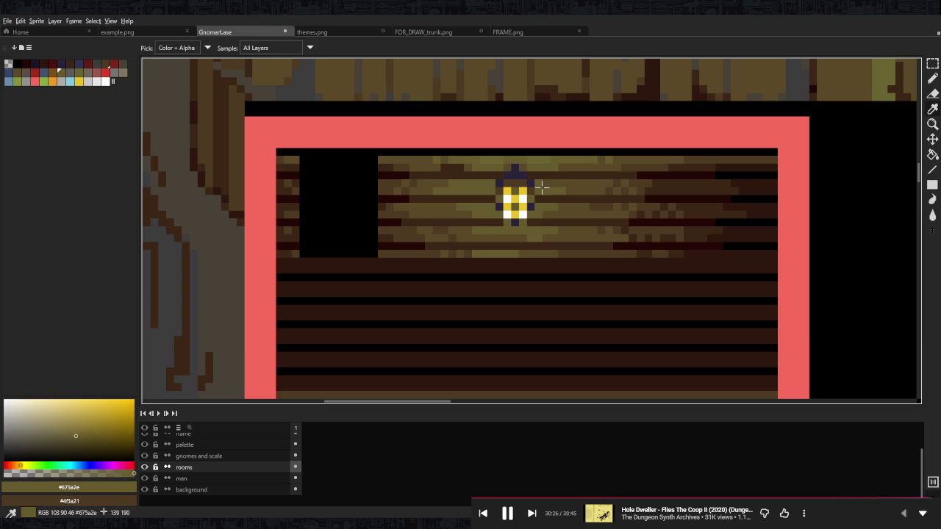
pyautogui.keyDown('alt'); pyautogui.click(472, 161); pyautogui.keyUp('alt')
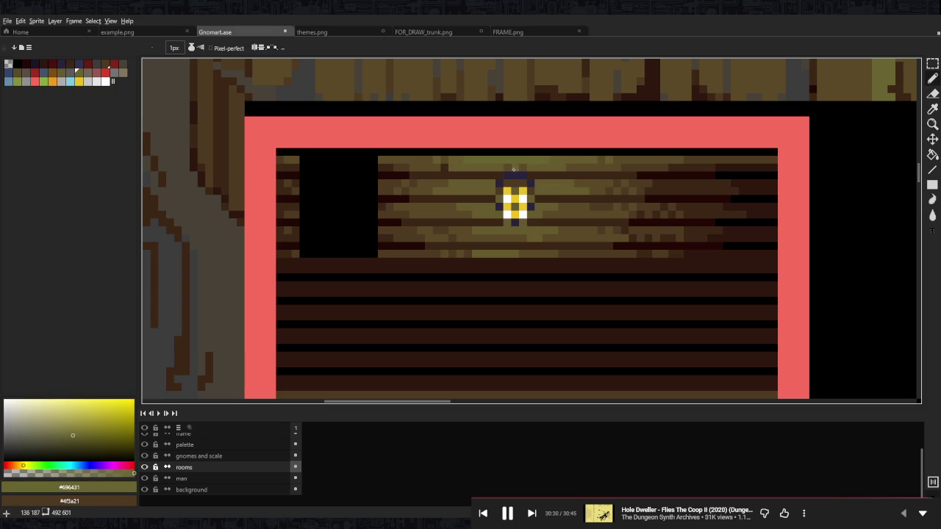
# - Sample the mid-brown, warm brown, lit olive and dark brown plank colours from the wall
pyautogui.keyDown('alt'); pyautogui.click(507, 160); pyautogui.keyUp('alt')
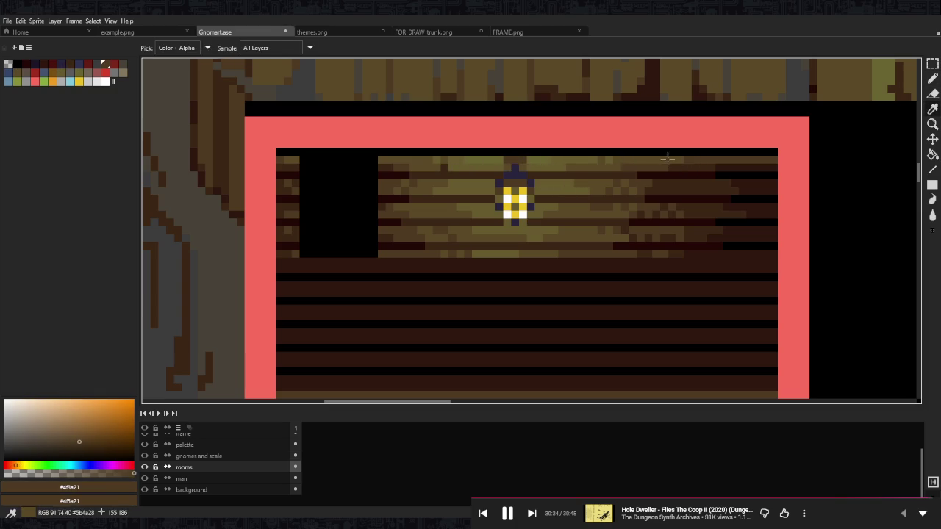
pyautogui.keyDown('alt'); pyautogui.click(511, 160); pyautogui.keyUp('alt')
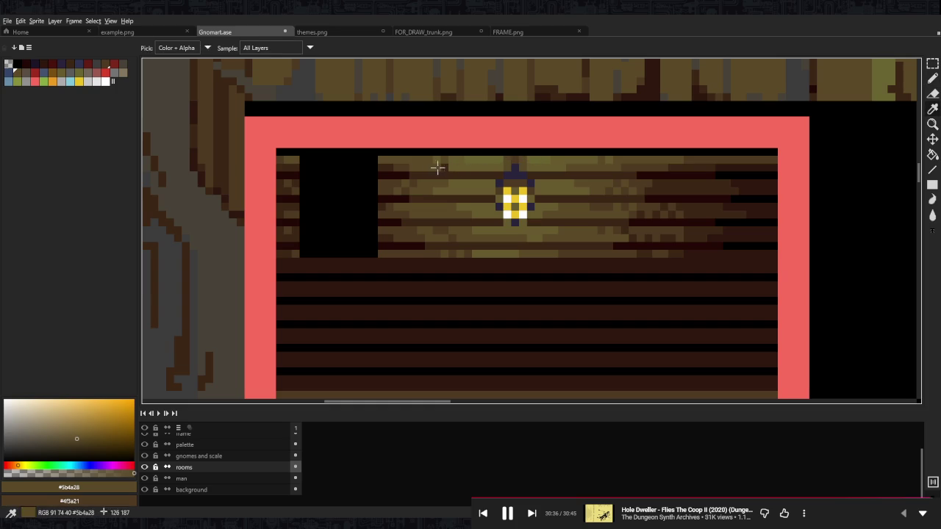
pyautogui.keyDown('alt'); pyautogui.click(505, 168); pyautogui.keyUp('alt')
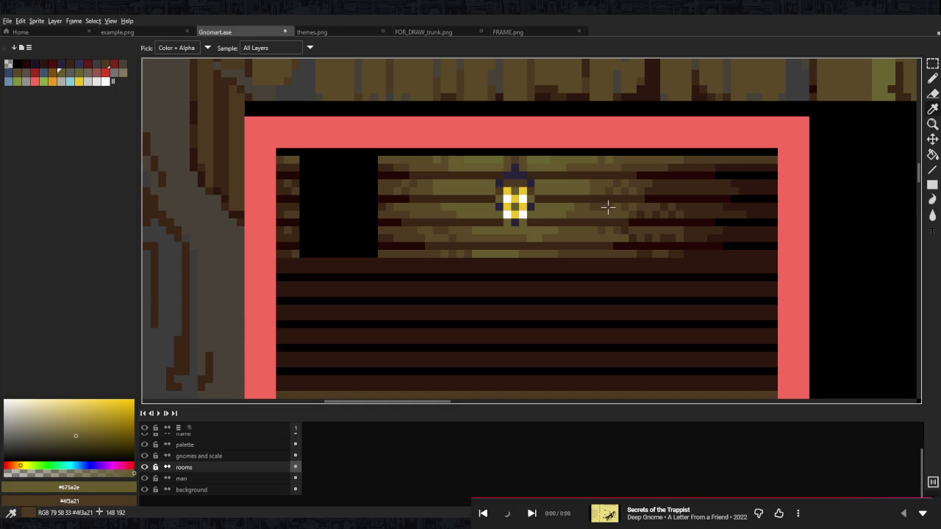
pyautogui.keyDown('alt'); pyautogui.click(647, 207); pyautogui.keyUp('alt')
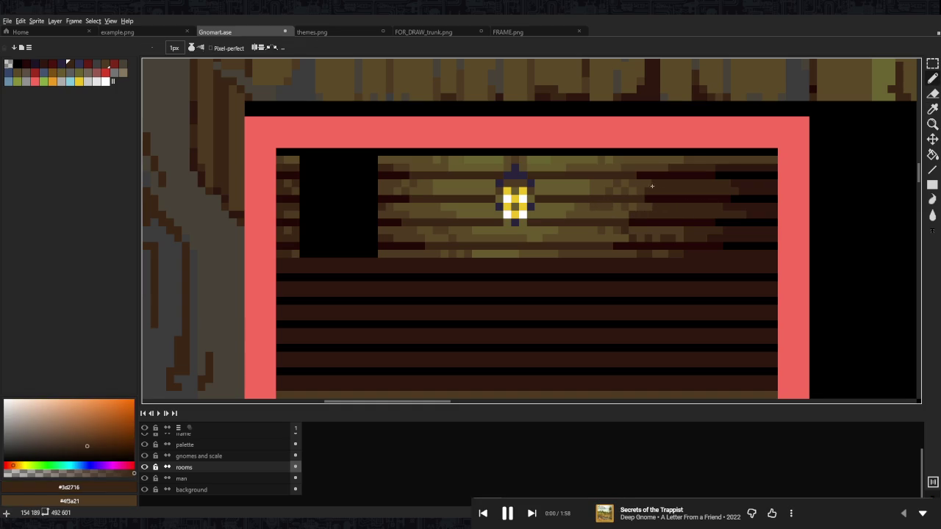
pyautogui.keyDown('alt'); pyautogui.click(383, 186); pyautogui.keyUp('alt')
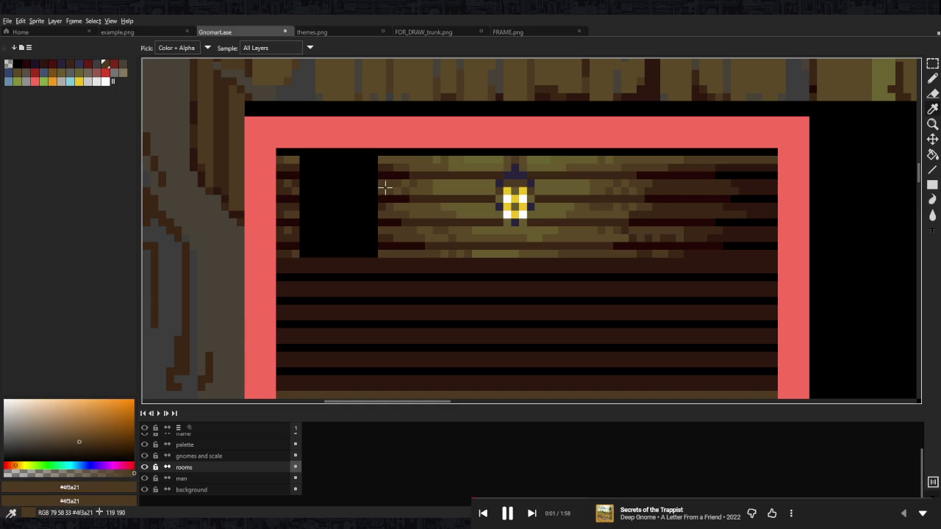
pyautogui.keyDown('alt'); pyautogui.click(298, 183); pyautogui.keyUp('alt')
# - Stretch a thin plank column rightward across the black gap beside the lantern
pyautogui.press('m')
pyautogui.moveTo(300, 154); pyautogui.dragTo(290, 259)
pyautogui.moveTo(309, 207); pyautogui.dragTo(382, 212)
pyautogui.hotkey('ctrl', 'd')
pyautogui.press('b')
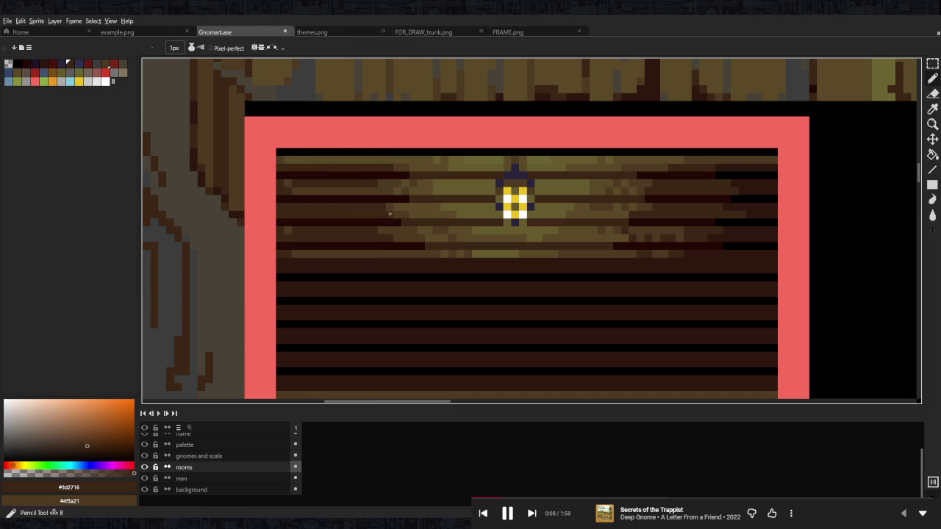
# - Widen the lantern band selection one pixel left and lower the band slightly
pyautogui.press('i')
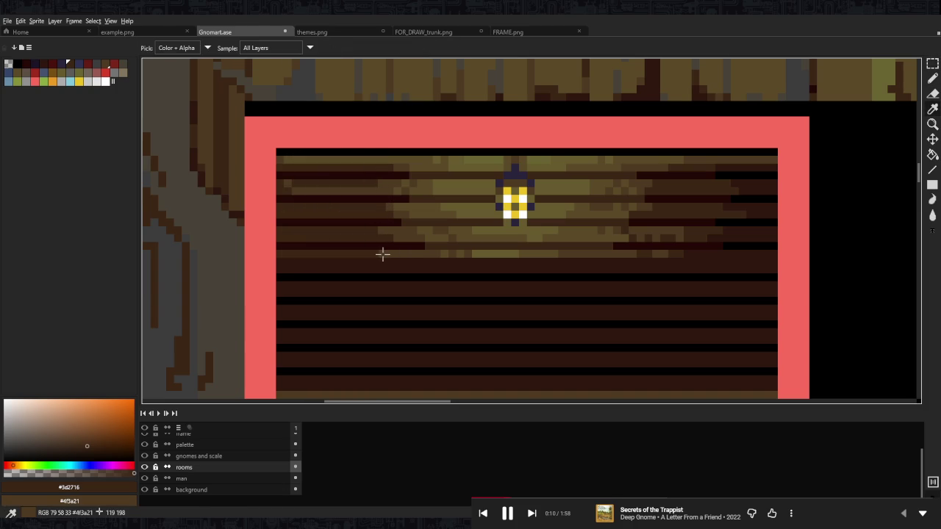
pyautogui.press('m')
pyautogui.moveTo(772, 157); pyautogui.dragTo(279, 257)
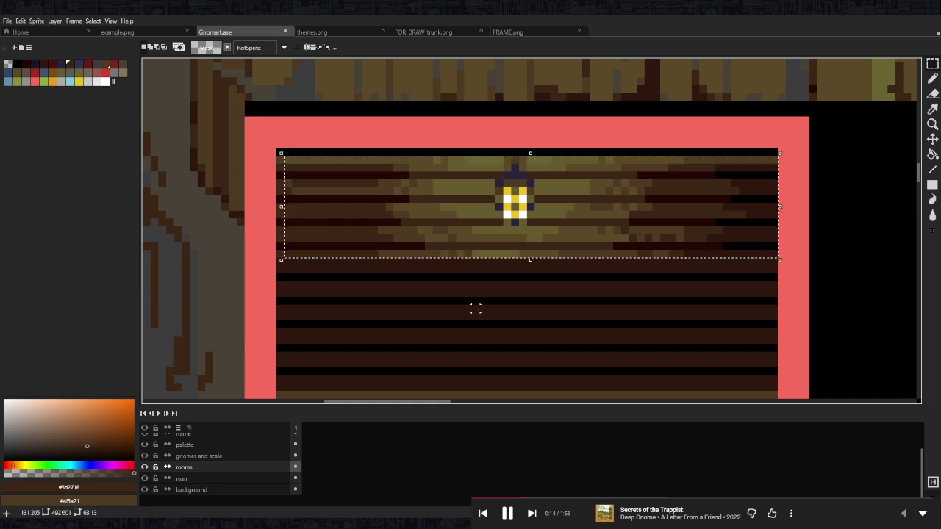
pyautogui.scroll(-5, 429, 81)
pyautogui.moveTo(436, 88); pyautogui.dragTo(437, 310)
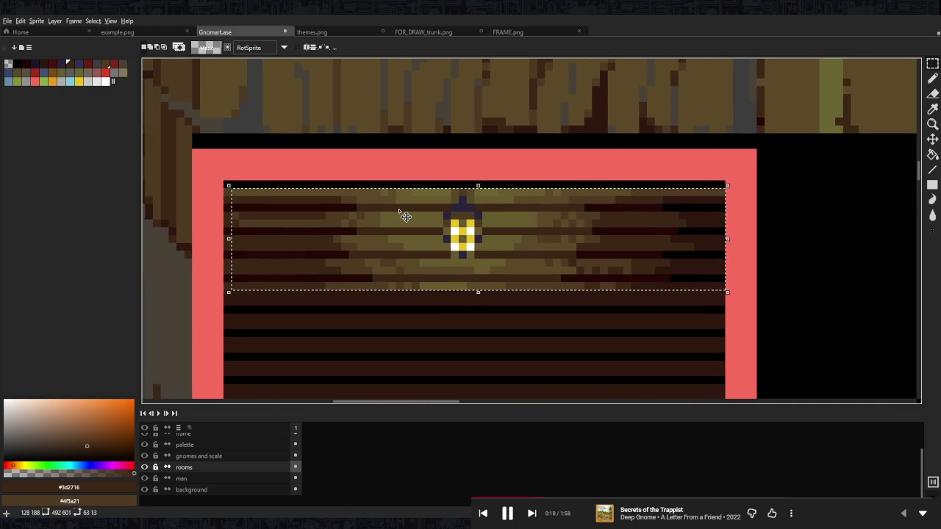
pyautogui.moveTo(227, 280); pyautogui.dragTo(220, 279)
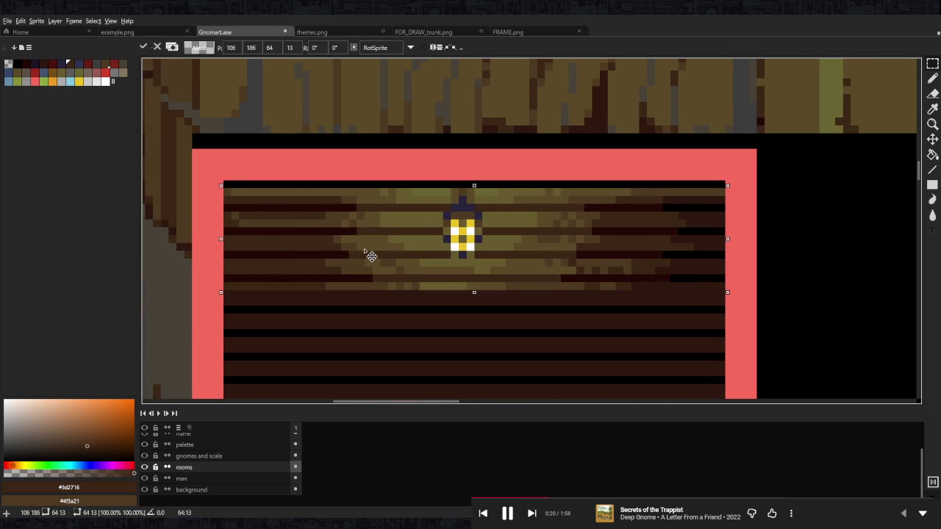
pyautogui.moveTo(370, 253); pyautogui.dragTo(370, 259)
pyautogui.hotkey('ctrl', 'd')
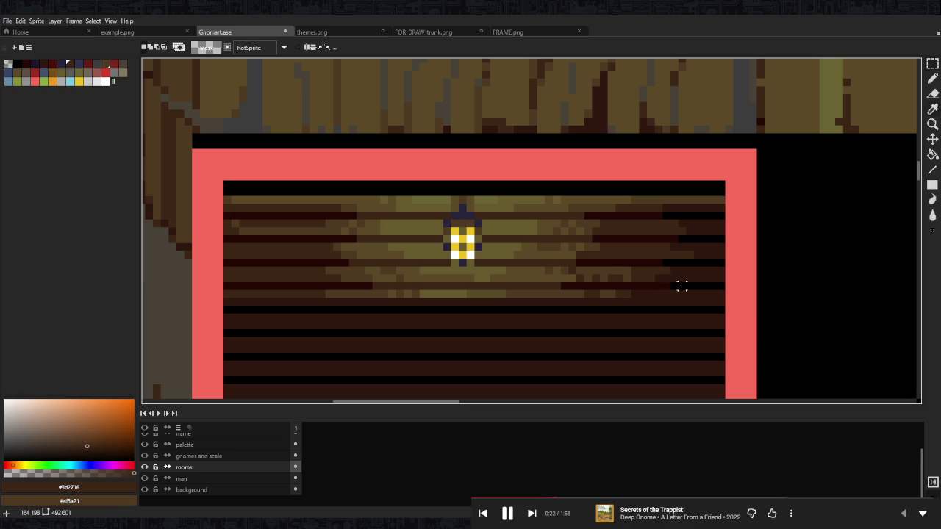
# - Paint black over the left ends of the brown plank rows
pyautogui.keyDown('alt'); pyautogui.click(682, 285); pyautogui.keyUp('alt')
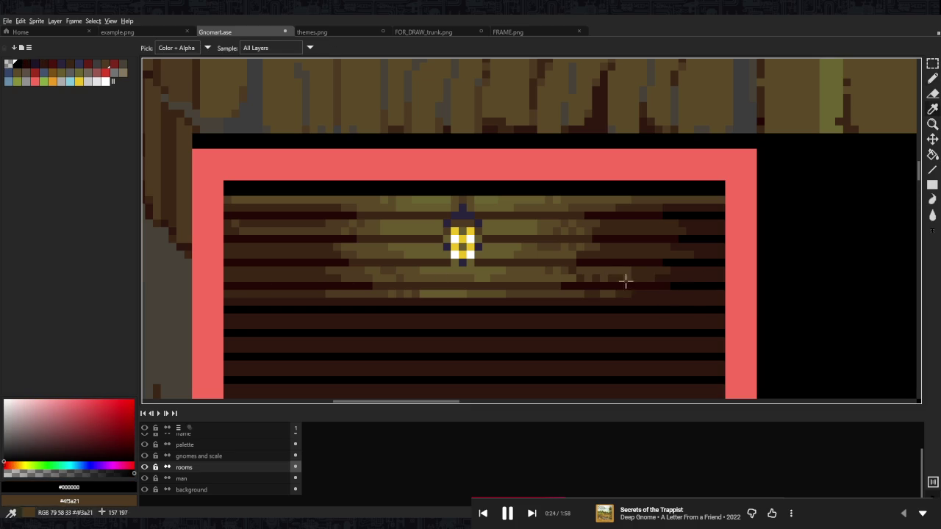
pyautogui.moveTo(254, 286)
pyautogui.mouseDown()
pyautogui.moveTo(224, 285)
pyautogui.moveTo(224, 262)
pyautogui.mouseUp()
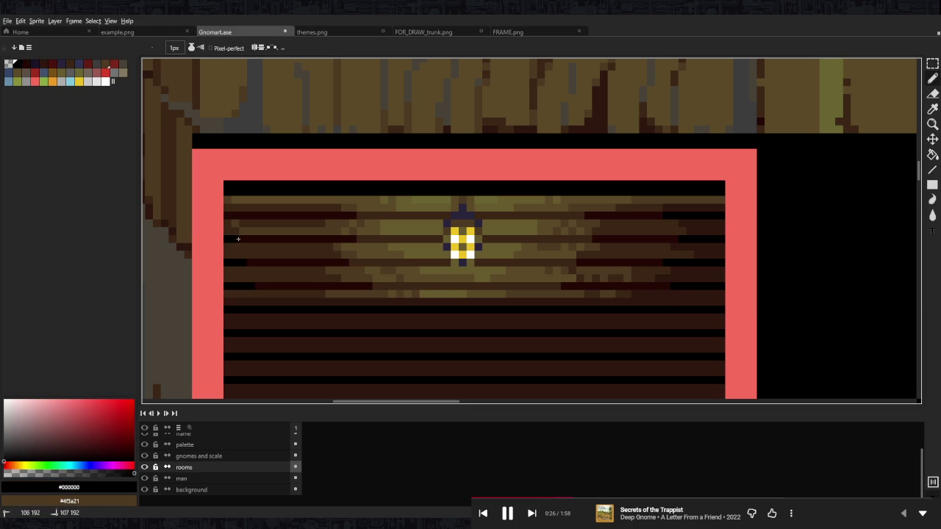
pyautogui.moveTo(227, 215); pyautogui.dragTo(238, 216)
# - Paint four lower plank rows dark red #240805
pyautogui.keyDown('alt'); pyautogui.click(305, 300); pyautogui.keyUp('alt')
pyautogui.moveTo(326, 310); pyautogui.dragTo(601, 313)
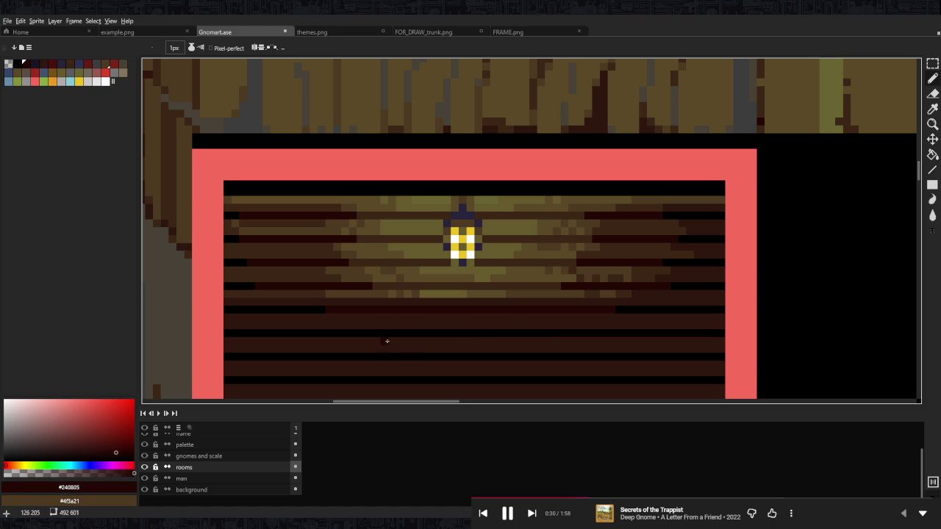
pyautogui.moveTo(362, 333); pyautogui.dragTo(560, 331)
pyautogui.moveTo(421, 357); pyautogui.dragTo(521, 357)
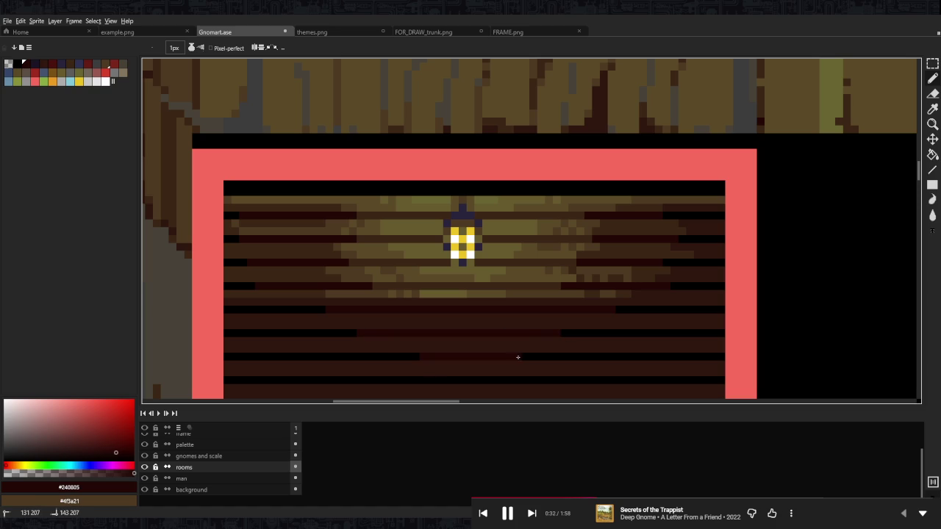
pyautogui.moveTo(436, 380); pyautogui.dragTo(537, 380)
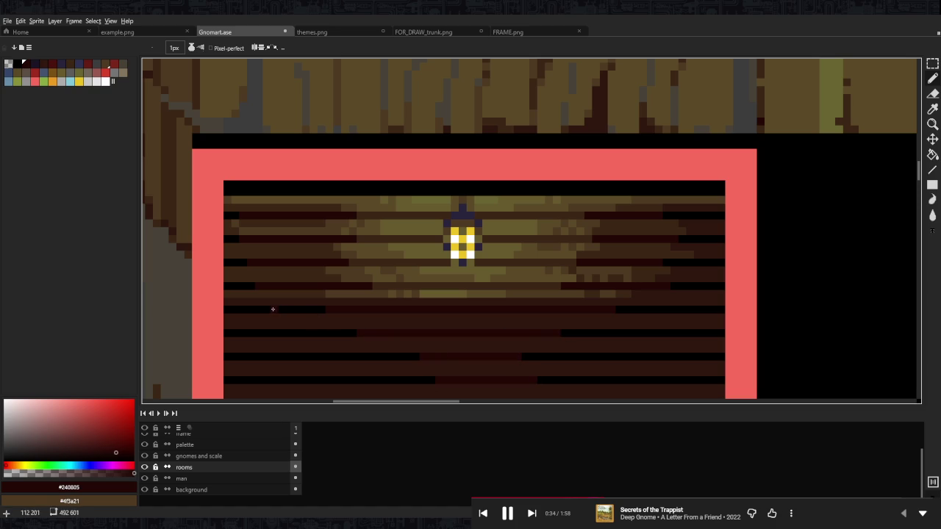
# - Extend the dark red rows across the wall, covering their black ends
pyautogui.moveTo(280, 309); pyautogui.dragTo(643, 309)
pyautogui.moveTo(341, 331); pyautogui.dragTo(607, 333)
pyautogui.moveTo(346, 358); pyautogui.dragTo(561, 358)
pyautogui.moveTo(365, 381); pyautogui.dragTo(607, 382)
pyautogui.moveTo(285, 378); pyautogui.dragTo(637, 377)
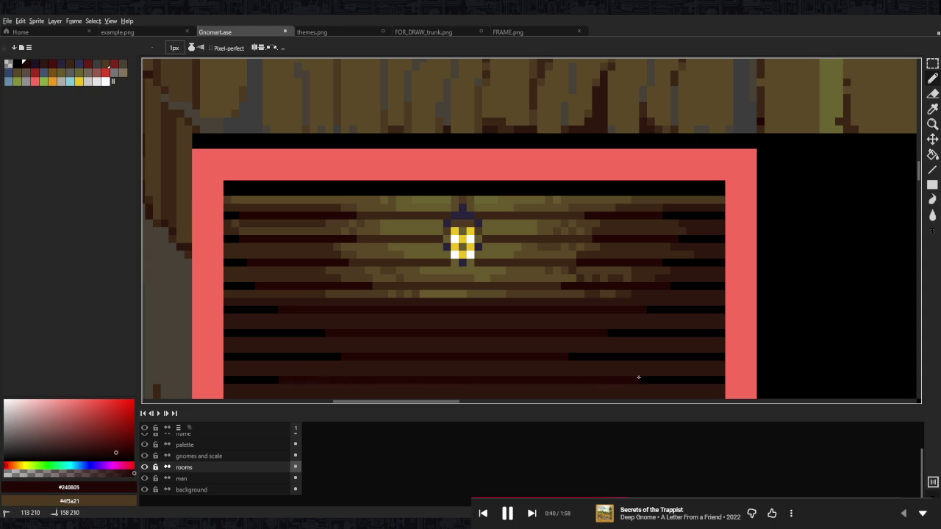
pyautogui.moveTo(256, 357); pyautogui.dragTo(680, 355)
pyautogui.moveTo(241, 333); pyautogui.dragTo(694, 334)
pyautogui.moveTo(232, 308); pyautogui.dragTo(691, 308)
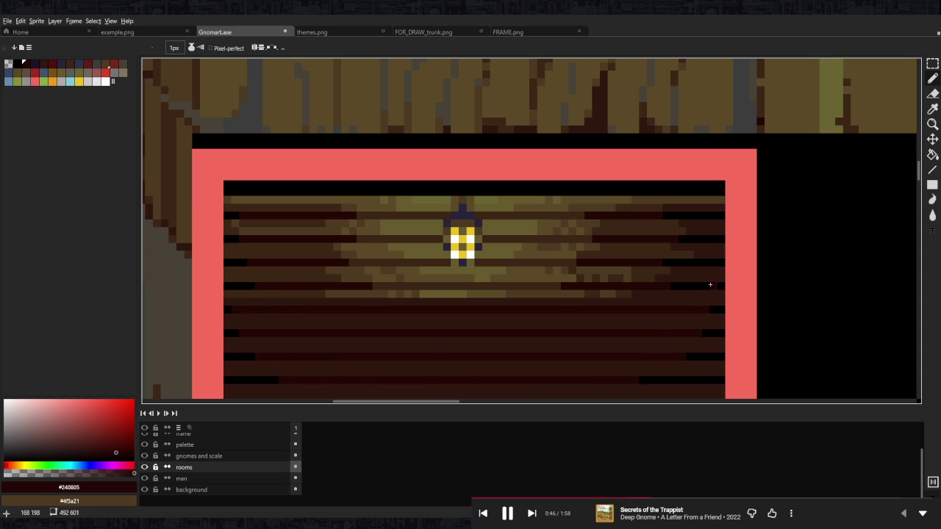
pyautogui.moveTo(710, 284); pyautogui.dragTo(353, 285)
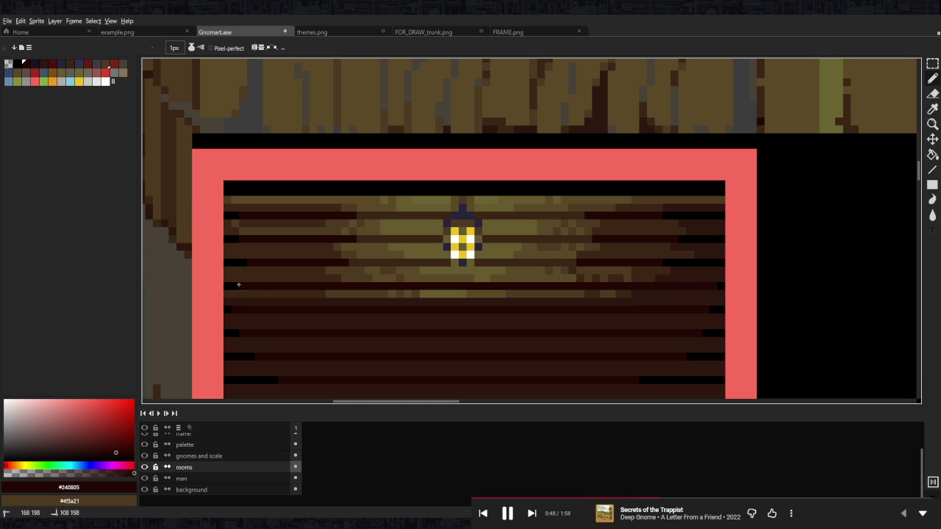
# - Add narrowing #3d2716 brown bands down the middle of five dark rows
pyautogui.keyDown('alt'); pyautogui.click(374, 261); pyautogui.keyUp('alt')
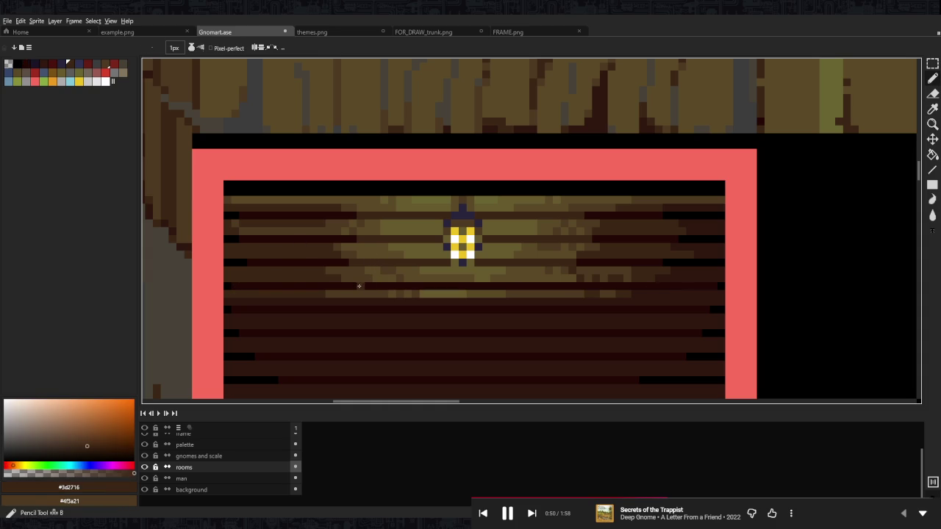
pyautogui.moveTo(362, 285); pyautogui.dragTo(567, 286)
pyautogui.moveTo(372, 313); pyautogui.dragTo(538, 311)
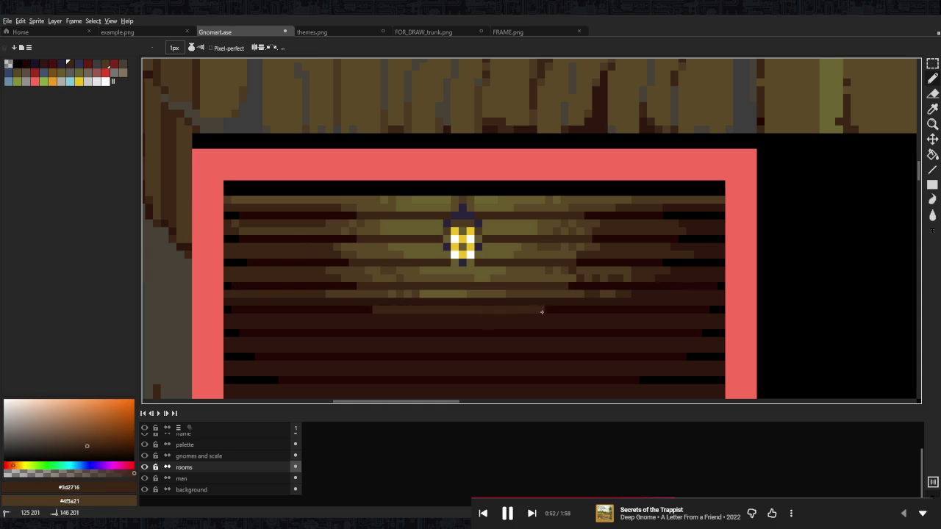
pyautogui.moveTo(393, 333); pyautogui.dragTo(537, 333)
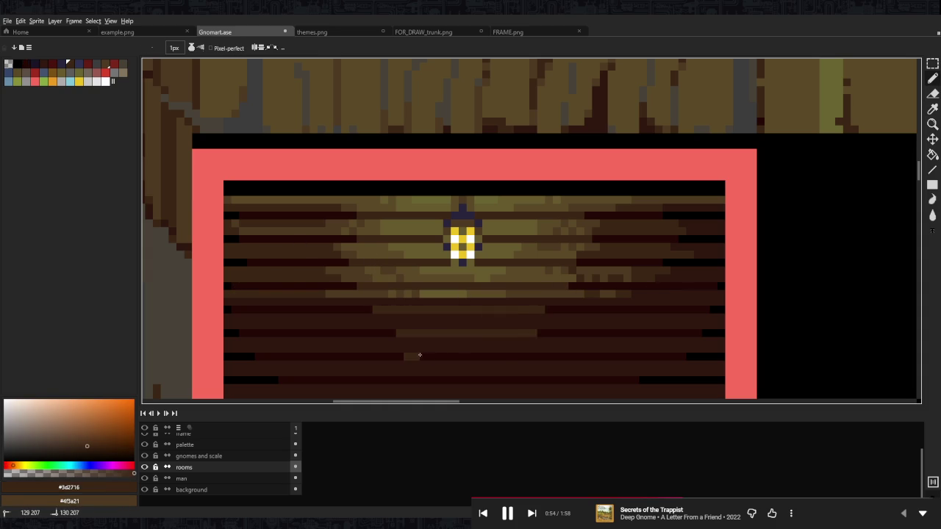
pyautogui.moveTo(409, 356); pyautogui.dragTo(506, 357)
pyautogui.moveTo(446, 380)
pyautogui.mouseDown()
pyautogui.moveTo(429, 380)
pyautogui.moveTo(481, 380)
pyautogui.mouseUp()
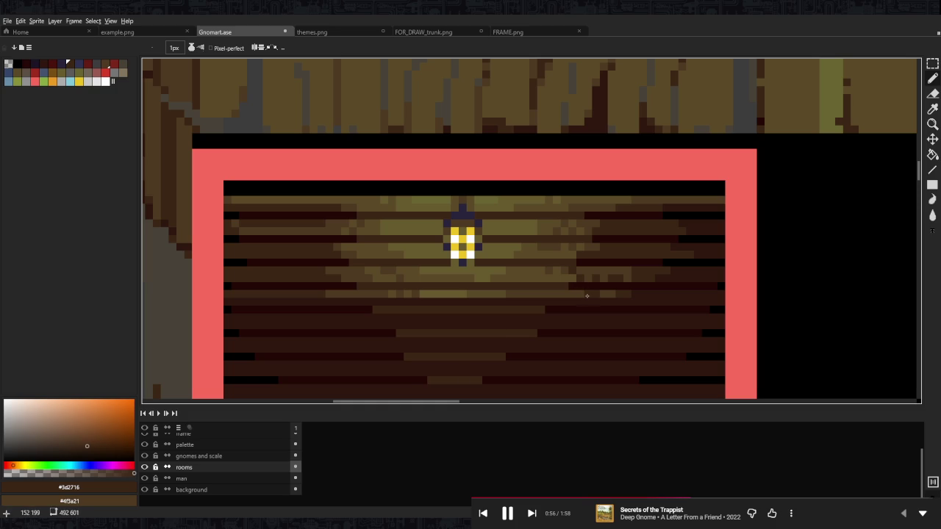
# - Draw lighter #4f3a21 brown bands beneath the lantern and on the rows below
pyautogui.moveTo(576, 301); pyautogui.dragTo(457, 300)
pyautogui.moveTo(584, 299); pyautogui.dragTo(454, 298)
pyautogui.keyDown('alt'); pyautogui.click(454, 299); pyautogui.keyUp('alt')
pyautogui.moveTo(337, 302); pyautogui.dragTo(548, 302)
pyautogui.moveTo(350, 301)
pyautogui.mouseDown()
pyautogui.moveTo(310, 301)
pyautogui.moveTo(616, 302)
pyautogui.mouseUp()
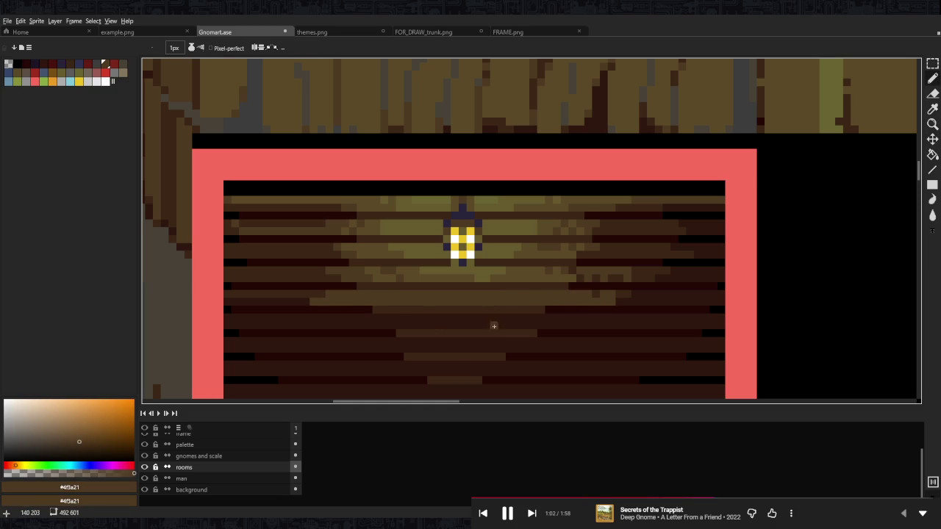
pyautogui.moveTo(360, 317)
pyautogui.mouseDown()
pyautogui.moveTo(576, 317)
pyautogui.moveTo(326, 317)
pyautogui.mouseUp()
pyautogui.moveTo(388, 341)
pyautogui.mouseDown()
pyautogui.moveTo(577, 341)
pyautogui.moveTo(363, 348)
pyautogui.moveTo(381, 341)
pyautogui.mouseUp()
pyautogui.scroll(-2, 475, 341)
# - Darken a stray light strip on the lower planks with dark red #240805
pyautogui.moveTo(372, 288)
pyautogui.mouseDown()
pyautogui.moveTo(543, 288)
pyautogui.moveTo(388, 297)
pyautogui.mouseUp()
pyautogui.scroll(-6, 388, 298)
pyautogui.scroll(1, 535, 253)
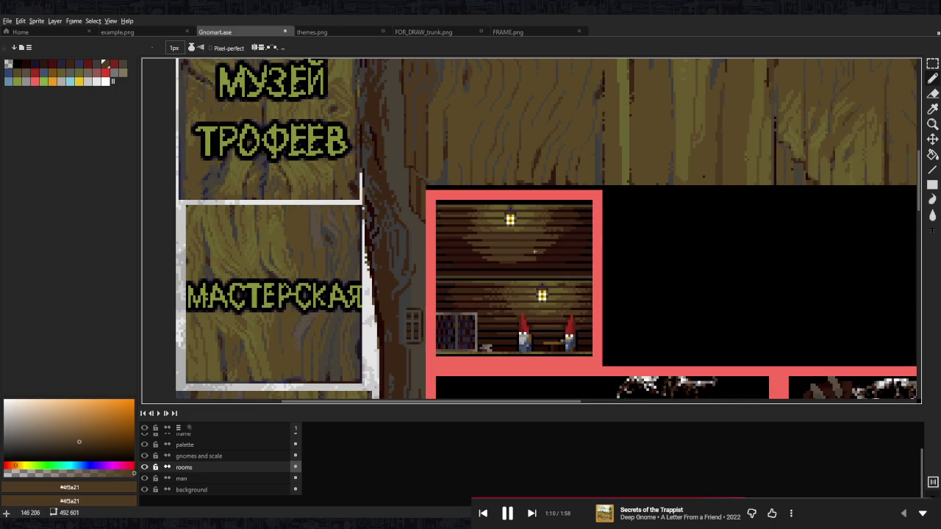
pyautogui.scroll(3, 513, 242)
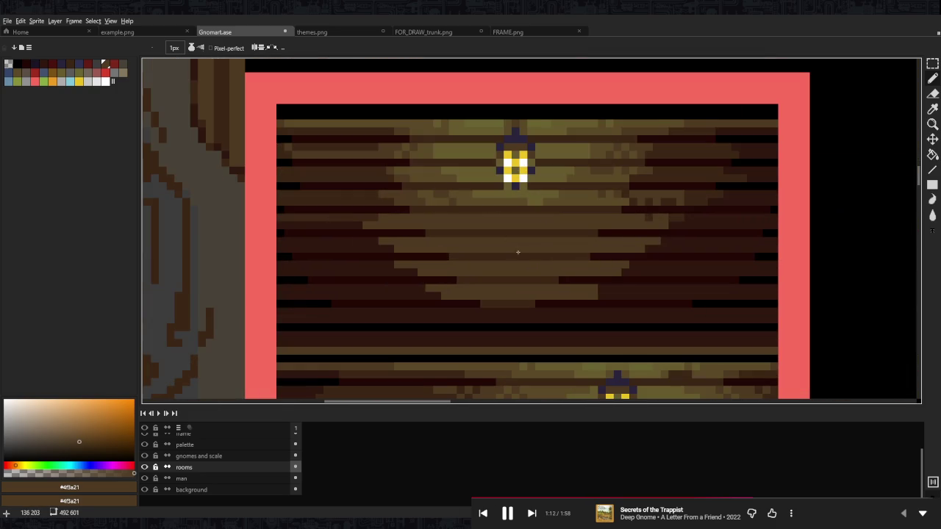
pyautogui.keyDown('alt'); pyautogui.click(611, 294); pyautogui.keyUp('alt')
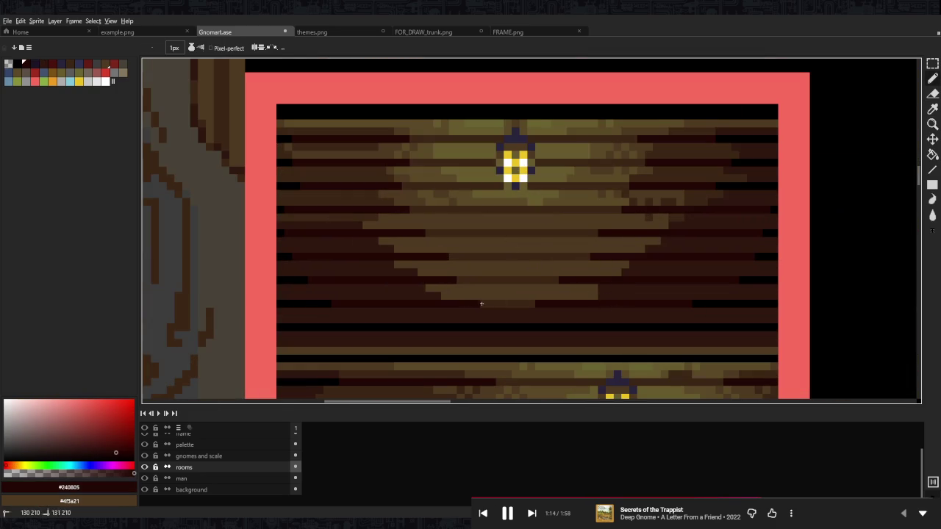
pyautogui.moveTo(479, 302); pyautogui.dragTo(541, 302)
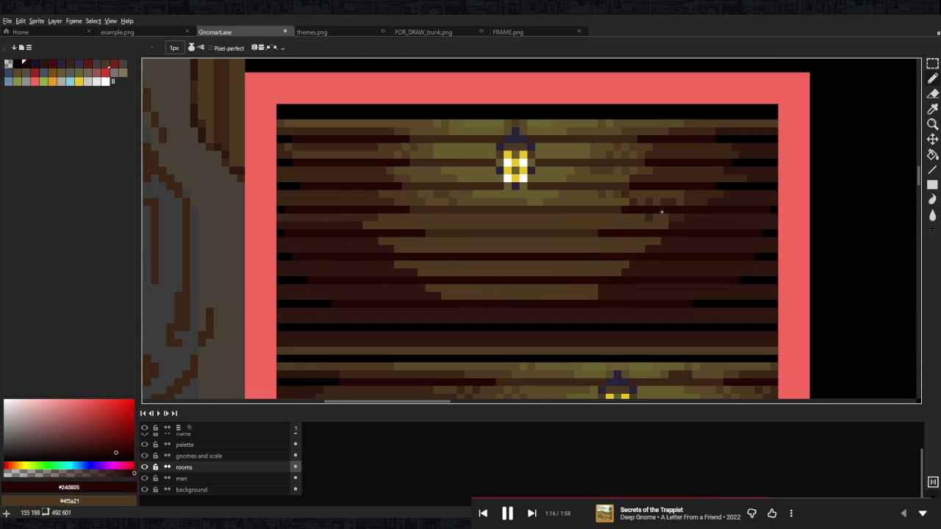
# - Tone light rows down to #3d2716 brown and add a lighter strip lower down
pyautogui.keyDown('alt'); pyautogui.click(701, 192); pyautogui.keyUp('alt')
pyautogui.moveTo(403, 265); pyautogui.dragTo(707, 265)
pyautogui.moveTo(598, 296)
pyautogui.mouseDown()
pyautogui.moveTo(604, 291)
pyautogui.moveTo(445, 292)
pyautogui.moveTo(658, 288)
pyautogui.mouseUp()
pyautogui.moveTo(462, 310); pyautogui.dragTo(589, 310)
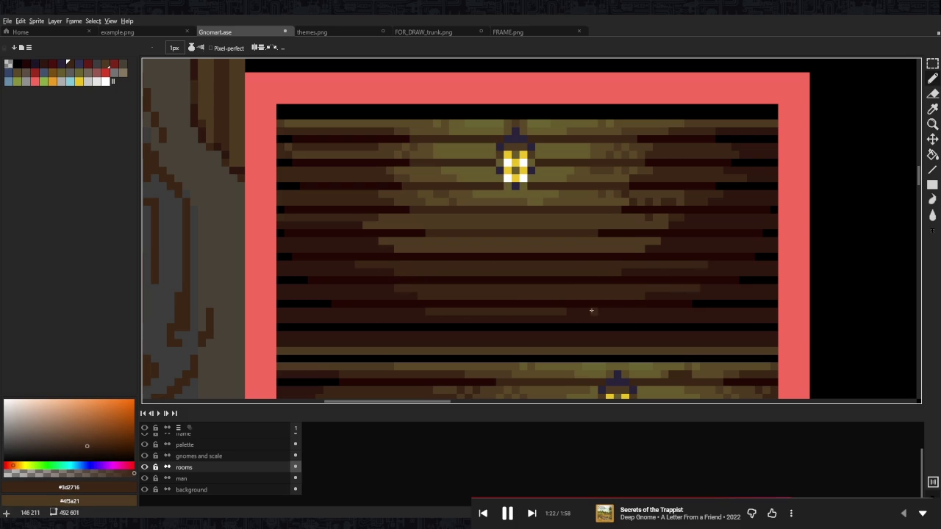
# - Zoom out and back in to check the reshaped lantern glow
pyautogui.scroll(-5, 685, 311)
pyautogui.scroll(1, 627, 306)
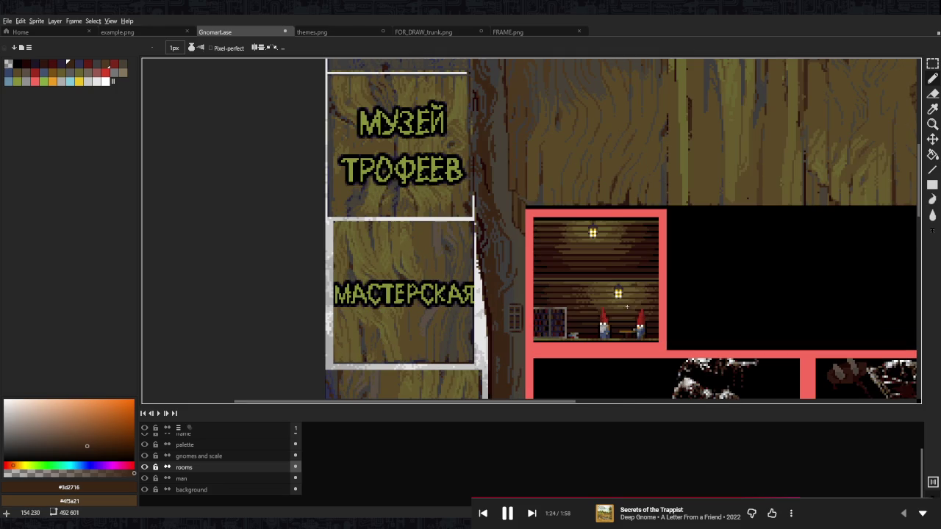
pyautogui.scroll(3, 626, 222)
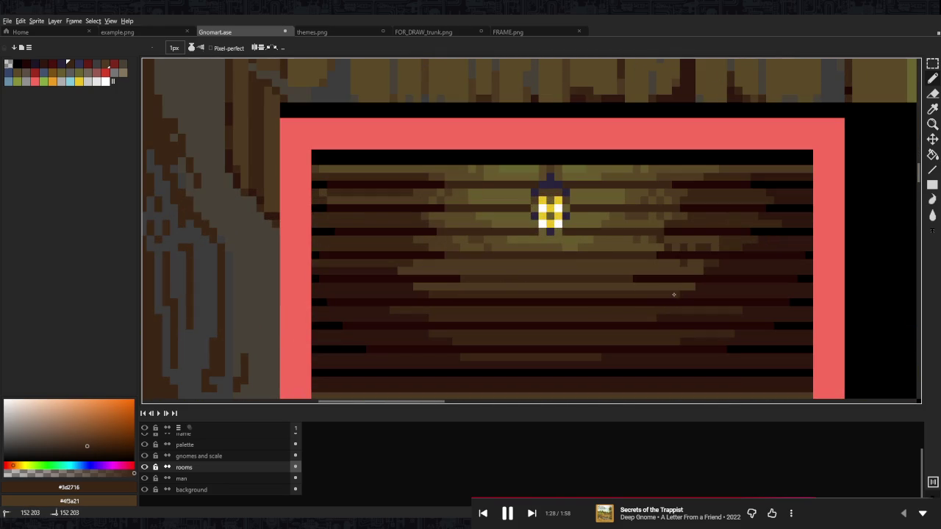
pyautogui.scroll(-3, 525, 239)
pyautogui.scroll(4, 538, 238)
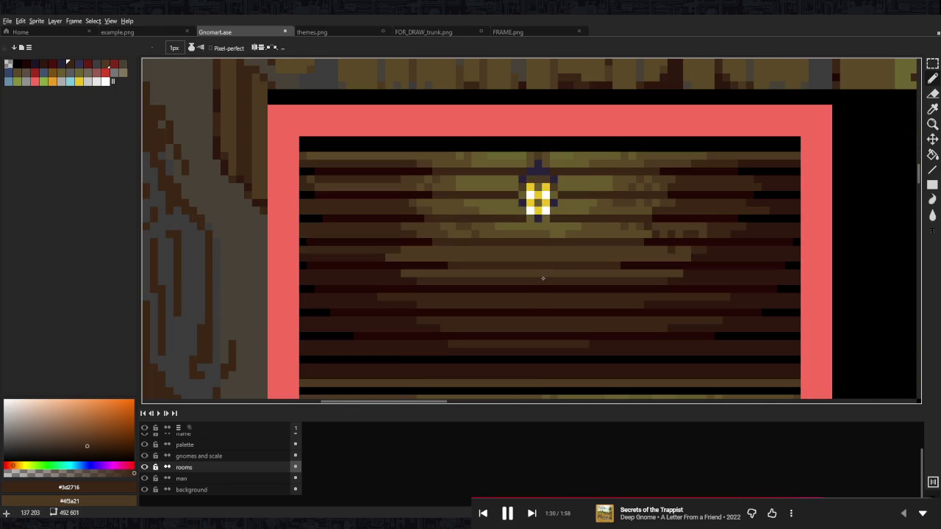
pyautogui.scroll(-3, 544, 273)
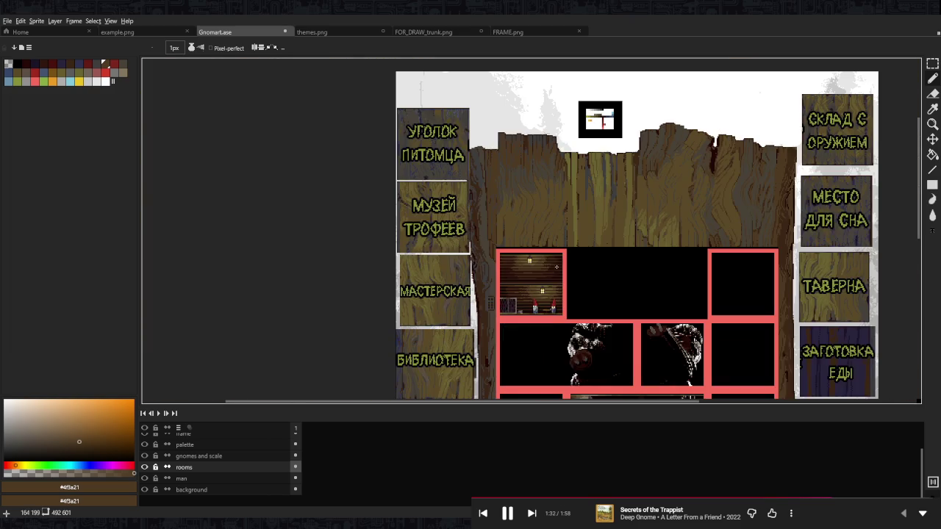
pyautogui.scroll(4, 557, 267)
pyautogui.scroll(-4, 563, 269)
pyautogui.scroll(2, 559, 266)
pyautogui.scroll(1, 553, 264)
pyautogui.scroll(2, 553, 263)
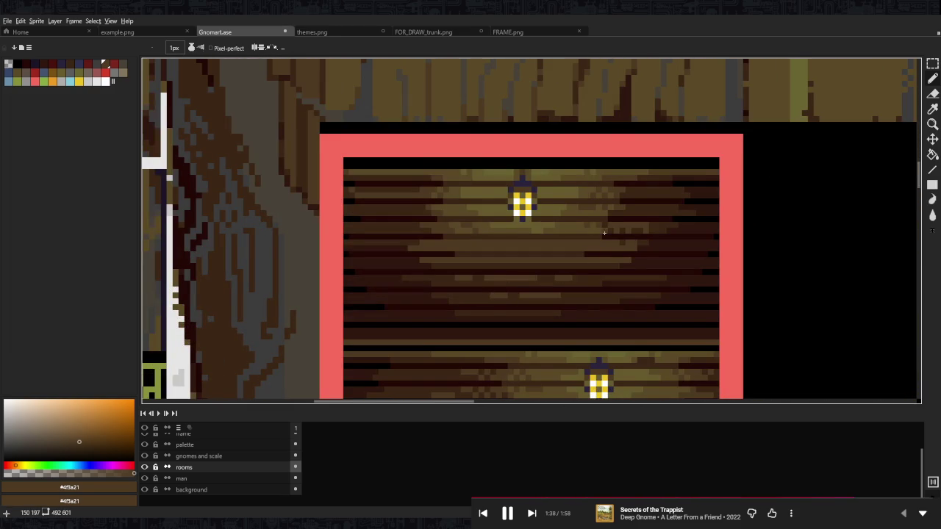
pyautogui.scroll(1, 603, 235)
pyautogui.scroll(1, 645, 275)
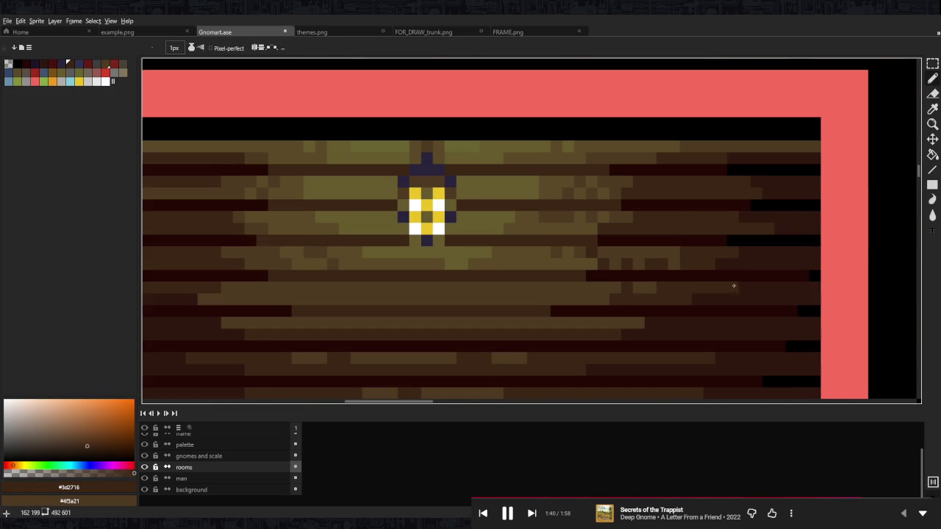
# - Fill the black pixels at the plank row ends with dark maroon #240805
pyautogui.keyDown('alt'); pyautogui.click(725, 238); pyautogui.keyUp('alt')
pyautogui.moveTo(788, 239)
pyautogui.mouseDown()
pyautogui.moveTo(812, 205)
pyautogui.moveTo(752, 204)
pyautogui.moveTo(815, 184)
pyautogui.moveTo(789, 193)
pyautogui.mouseUp()
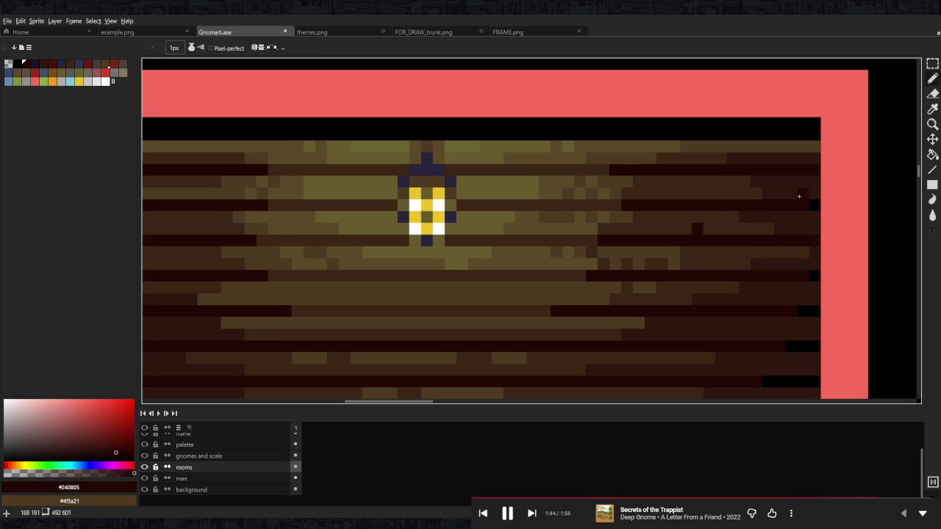
pyautogui.hscroll(-3, 372, 202)
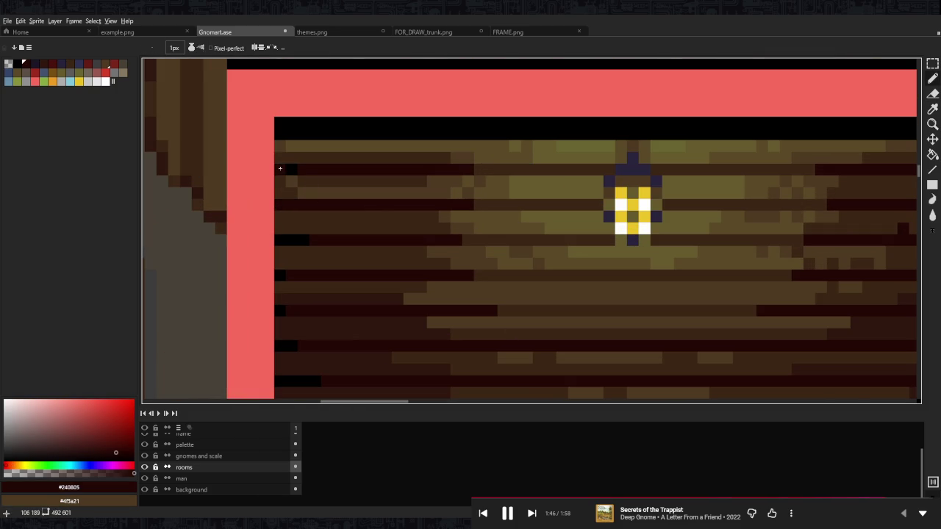
pyautogui.moveTo(280, 240); pyautogui.dragTo(305, 239)
# - Lighten the plank rows on both sides of the lantern with #4f3a21
pyautogui.keyDown('alt'); pyautogui.click(325, 184); pyautogui.keyUp('alt')
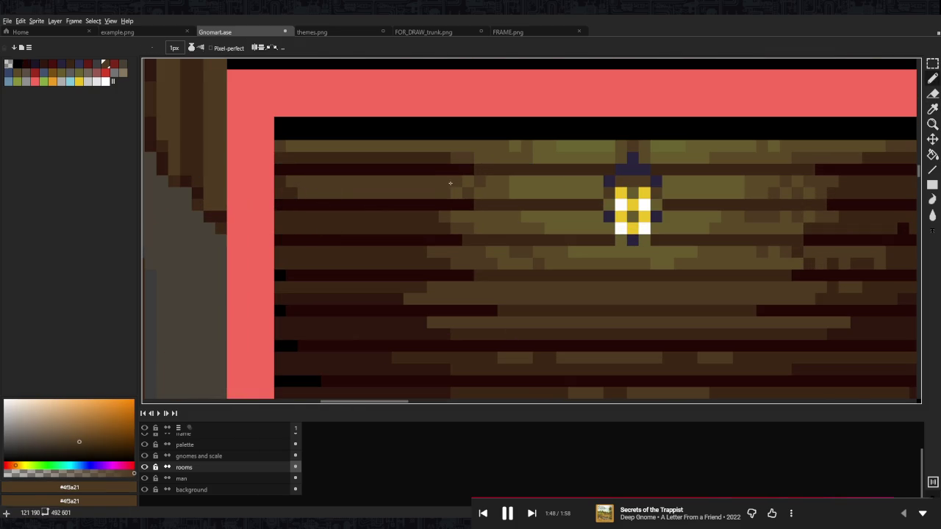
pyautogui.moveTo(367, 220); pyautogui.dragTo(335, 218)
pyautogui.moveTo(448, 229)
pyautogui.mouseDown()
pyautogui.moveTo(369, 228)
pyautogui.moveTo(425, 252)
pyautogui.mouseUp()
pyautogui.moveTo(350, 264); pyautogui.dragTo(447, 264)
pyautogui.hscroll(3, 688, 262)
pyautogui.moveTo(685, 256); pyautogui.dragTo(532, 252)
pyautogui.moveTo(649, 264); pyautogui.dragTo(563, 262)
pyautogui.moveTo(670, 229)
pyautogui.mouseDown()
pyautogui.moveTo(544, 227)
pyautogui.moveTo(619, 211)
pyautogui.moveTo(591, 213)
pyautogui.mouseUp()
pyautogui.moveTo(650, 193)
pyautogui.mouseDown()
pyautogui.moveTo(580, 193)
pyautogui.moveTo(626, 180)
pyautogui.moveTo(762, 182)
pyautogui.moveTo(698, 216)
pyautogui.mouseUp()
# - Repaint dark right-side pixels in #3d2716 and sample the olive-brown #5b4a28
pyautogui.keyDown('alt'); pyautogui.click(678, 179); pyautogui.keyUp('alt')
pyautogui.moveTo(777, 228); pyautogui.dragTo(732, 227)
pyautogui.scroll(-2, 587, 212)
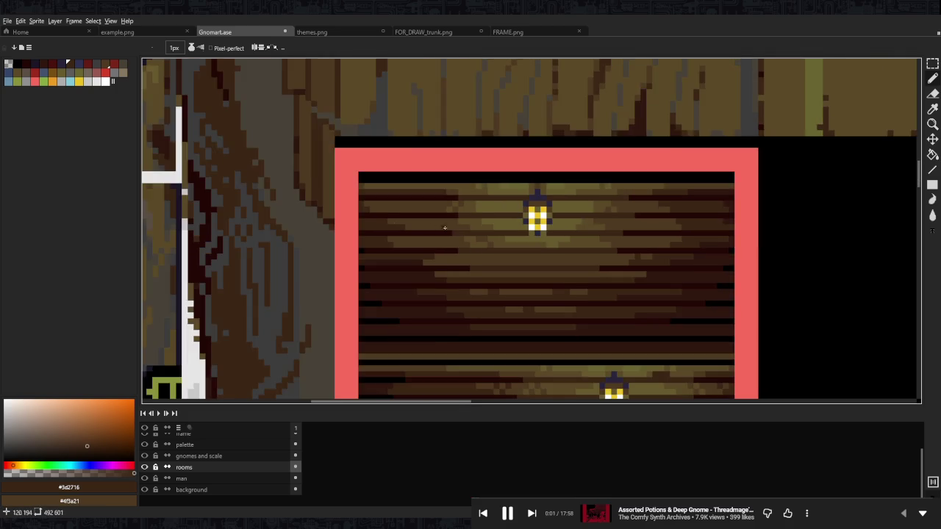
pyautogui.scroll(1, 481, 213)
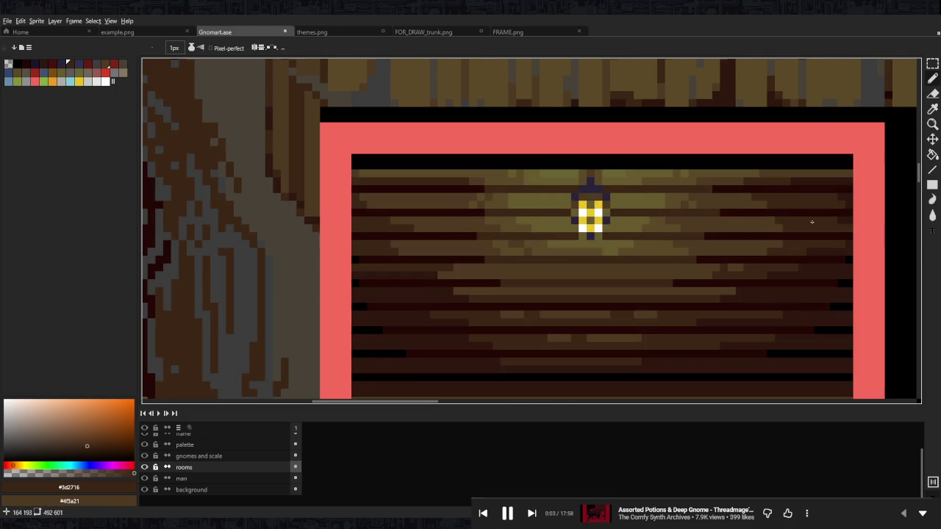
pyautogui.keyDown('alt'); pyautogui.click(416, 221); pyautogui.keyUp('alt')
pyautogui.hscroll(3, 661, 217)
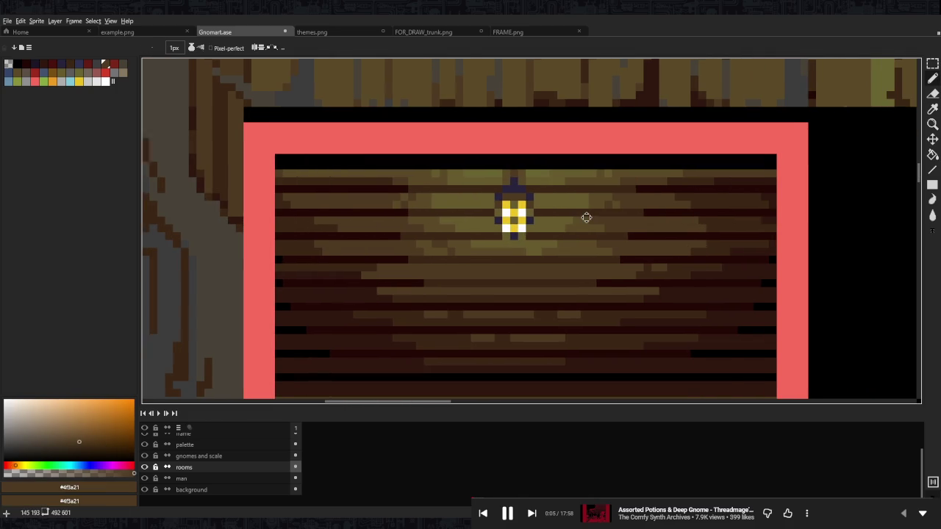
pyautogui.keyDown('alt'); pyautogui.click(289, 202); pyautogui.keyUp('alt')
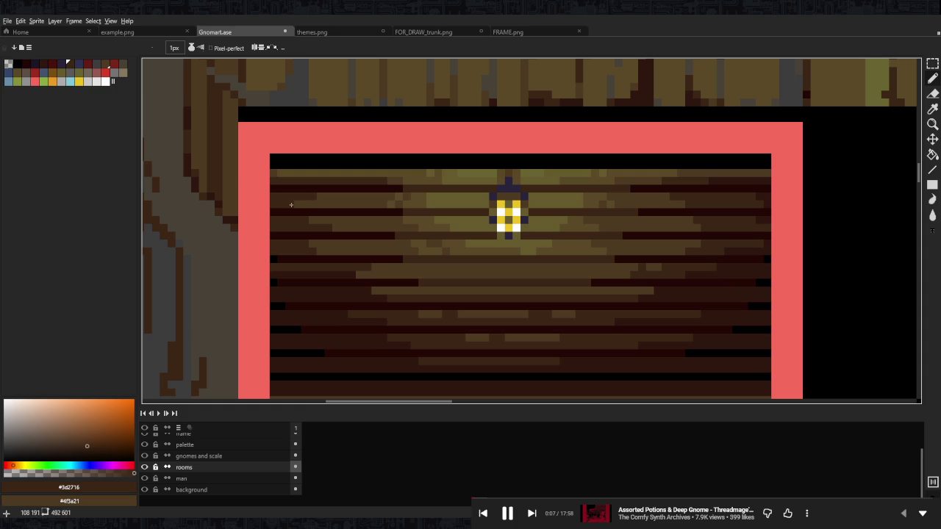
pyautogui.press('alt')
pyautogui.keyDown('alt'); pyautogui.click(416, 199); pyautogui.keyUp('alt')
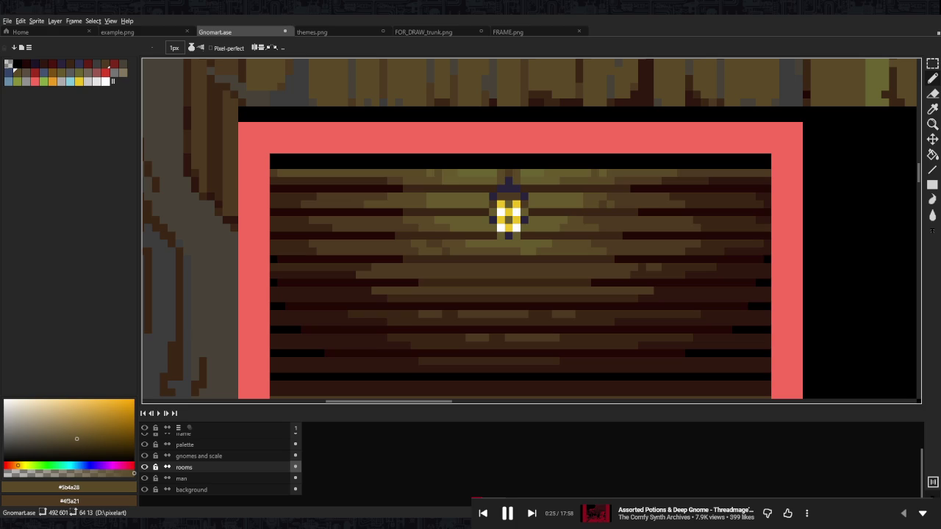
# - Paint dark brown wood over the stray lantern pixels below the lantern
pyautogui.moveTo(476, 252); pyautogui.dragTo(483, 265)
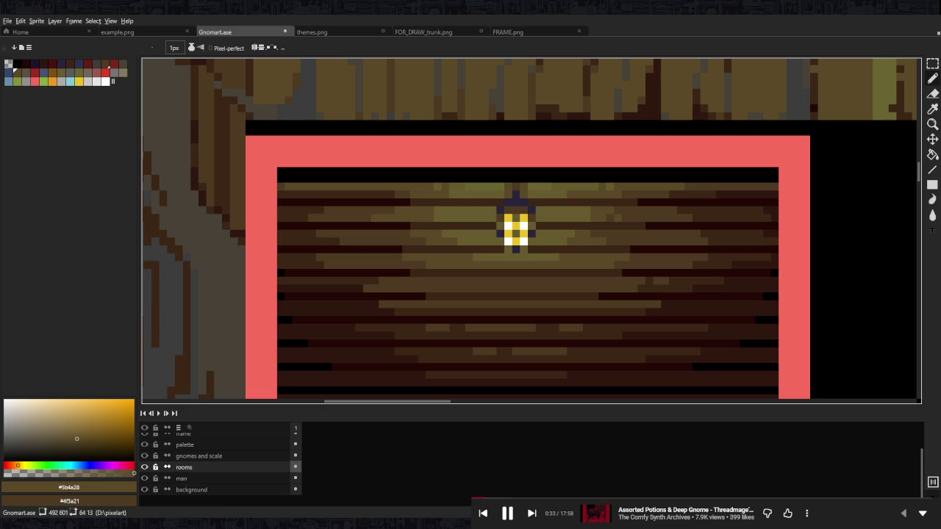
pyautogui.moveTo(531, 263); pyautogui.dragTo(531, 285)
pyautogui.keyDown('alt'); pyautogui.click(551, 275); pyautogui.keyUp('alt')
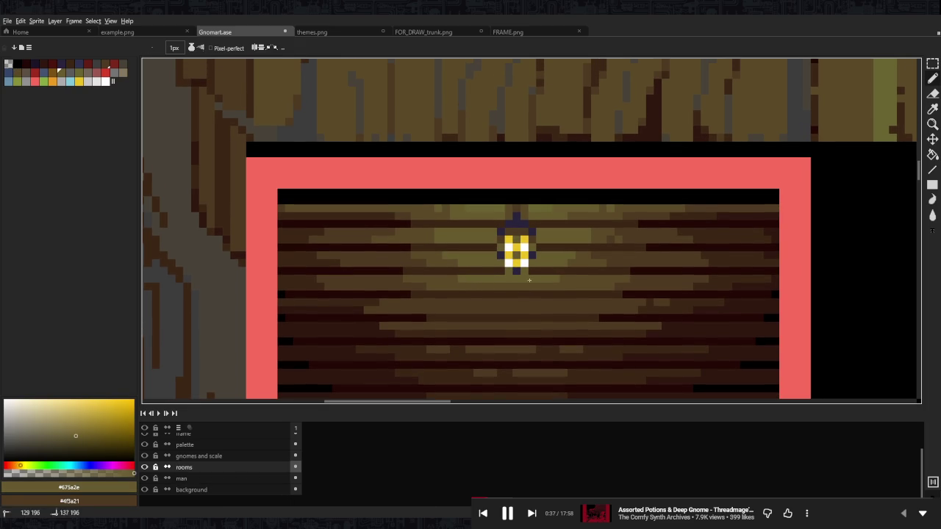
pyautogui.keyDown('alt'); pyautogui.click(505, 283); pyautogui.keyUp('alt')
pyautogui.scroll(1, 507, 270)
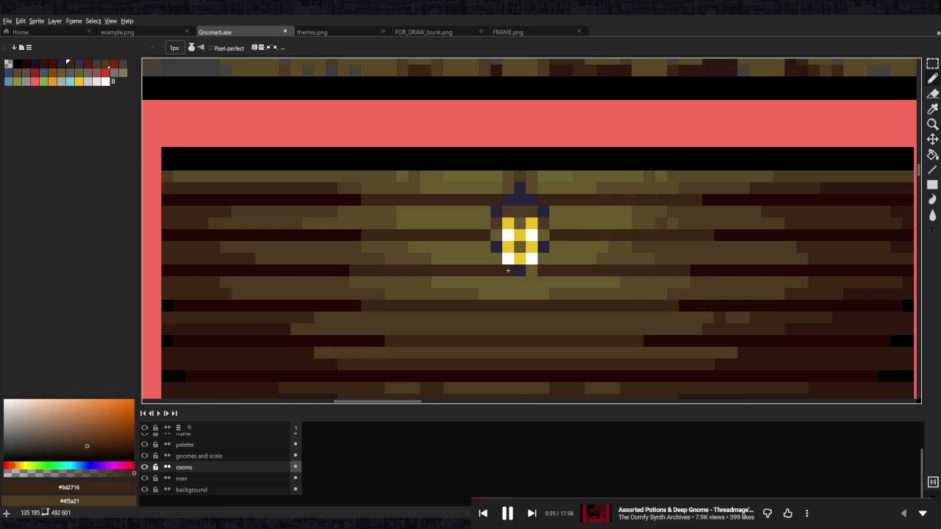
pyautogui.keyDown('alt'); pyautogui.click(507, 259); pyautogui.keyUp('alt')
pyautogui.keyDown('alt'); pyautogui.click(517, 274); pyautogui.keyUp('alt')
pyautogui.click(508, 271)
pyautogui.click(543, 270)
pyautogui.click(554, 258)
pyautogui.moveTo(555, 260); pyautogui.dragTo(536, 262)
# - Try extending a dark plank row leftward, then undo that stroke
pyautogui.scroll(2, 544, 268)
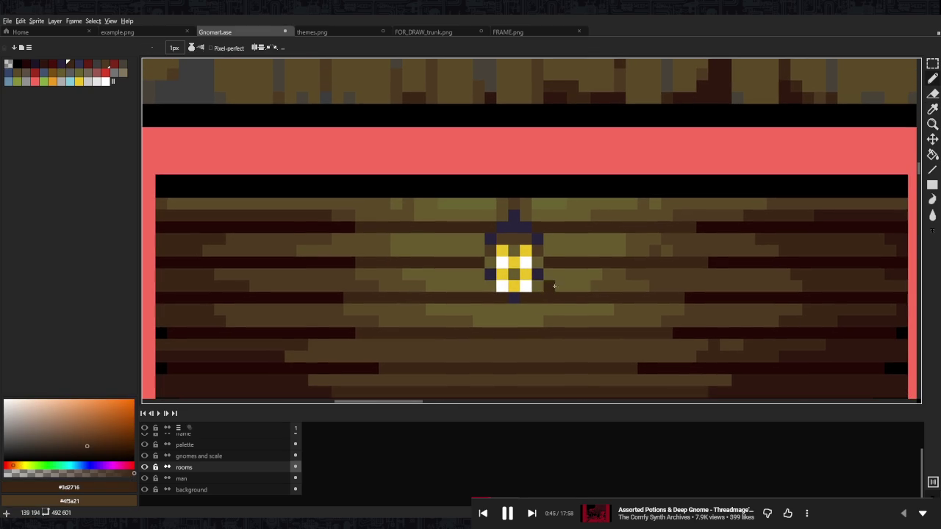
pyautogui.scroll(2, 603, 265)
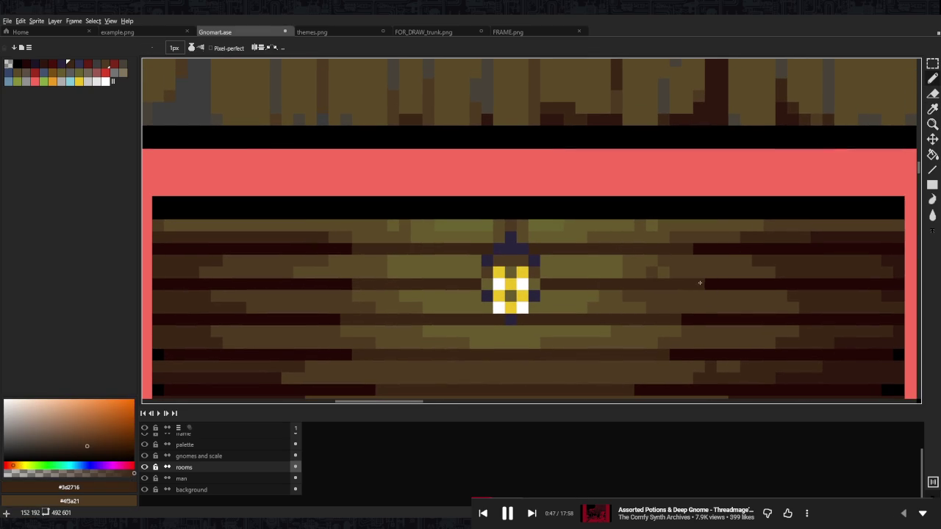
pyautogui.keyDown('alt'); pyautogui.click(731, 327); pyautogui.keyUp('alt')
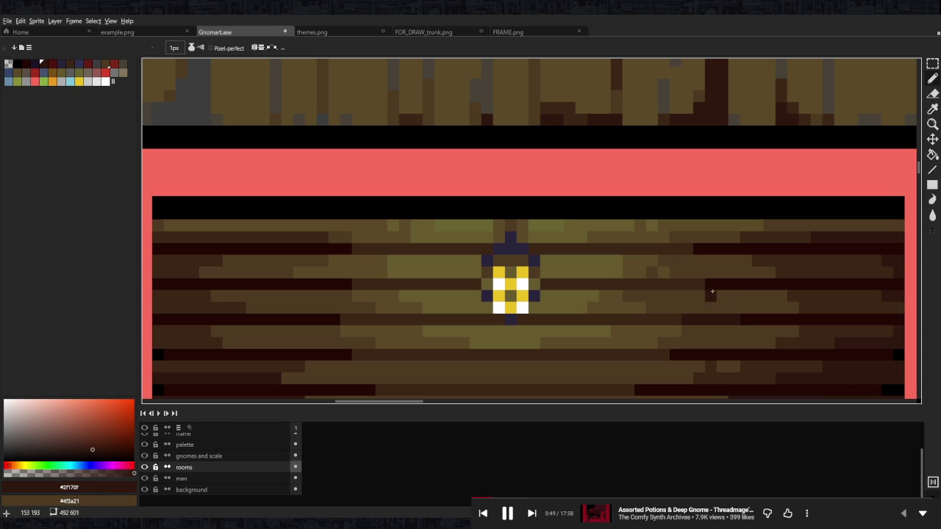
pyautogui.click(687, 249)
pyautogui.hotkey('ctrl', 'z')
pyautogui.hotkey('ctrl', 'z')
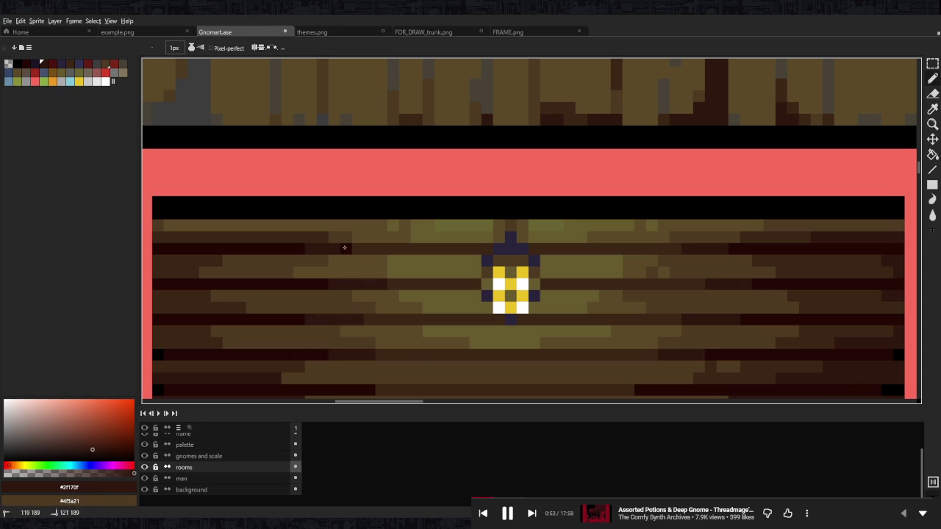
# - Sample the olive, tan and dark brown plank colours and draw a dark brown plank line
pyautogui.press('alt')
pyautogui.keyDown('alt'); pyautogui.click(408, 272); pyautogui.keyUp('alt')
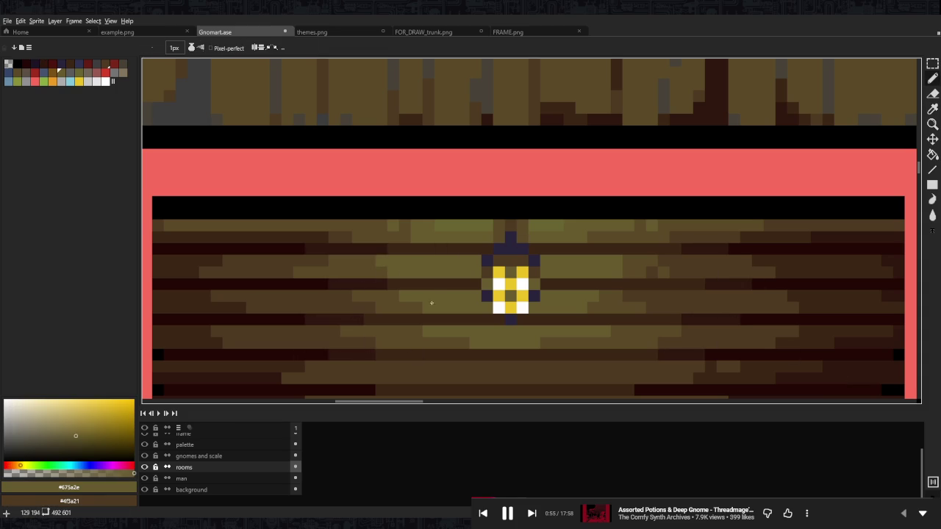
pyautogui.press('alt')
pyautogui.keyDown('alt'); pyautogui.click(634, 308); pyautogui.keyUp('alt')
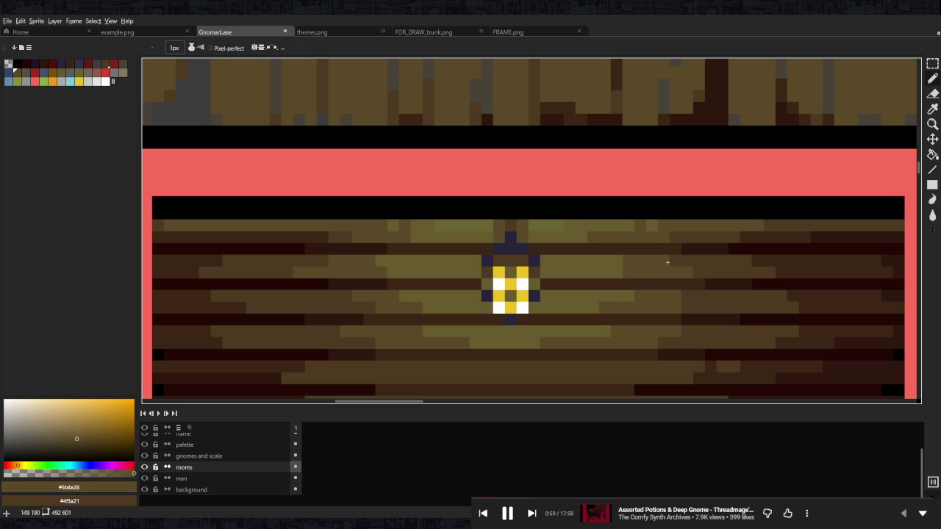
pyautogui.scroll(-5, 687, 285)
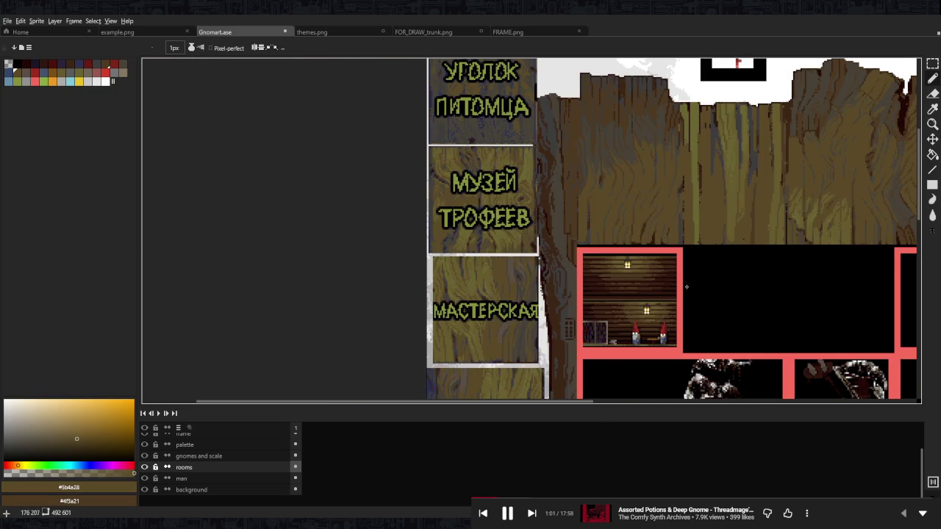
pyautogui.moveTo(690, 304); pyautogui.dragTo(612, 276)
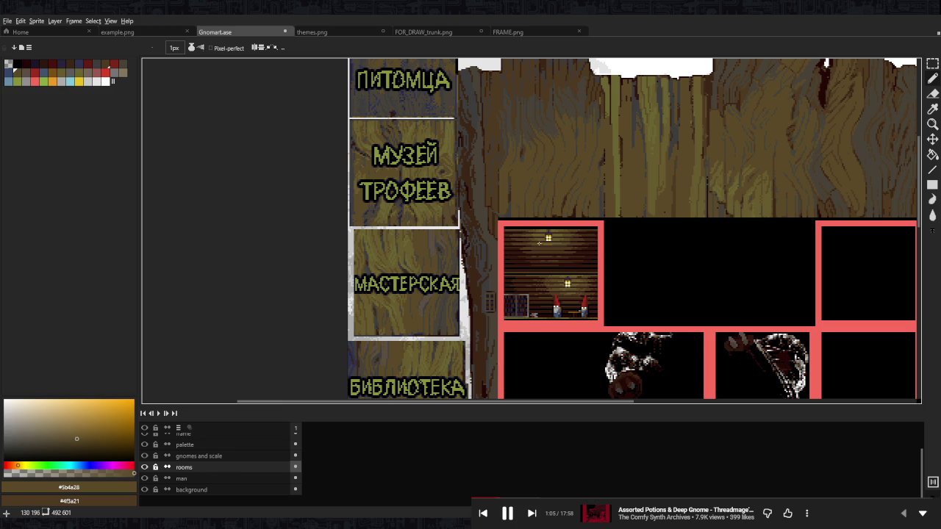
pyautogui.scroll(4, 539, 242)
pyautogui.keyDown('alt'); pyautogui.click(492, 252); pyautogui.keyUp('alt')
pyautogui.moveTo(492, 252)
pyautogui.mouseDown()
pyautogui.moveTo(408, 254)
pyautogui.moveTo(491, 269)
pyautogui.mouseUp()
# - Extend the lighter plank row to the right
pyautogui.moveTo(767, 269); pyautogui.dragTo(817, 270)
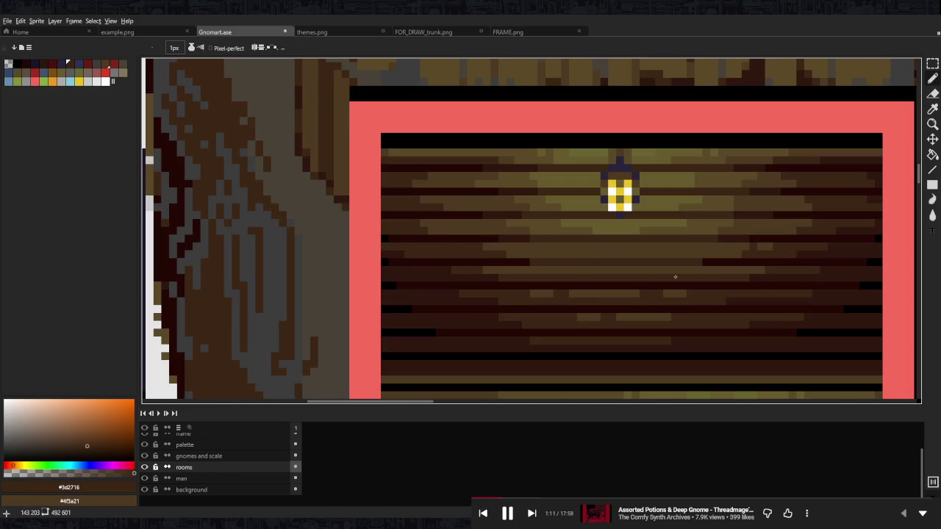
pyautogui.scroll(-3, 580, 240)
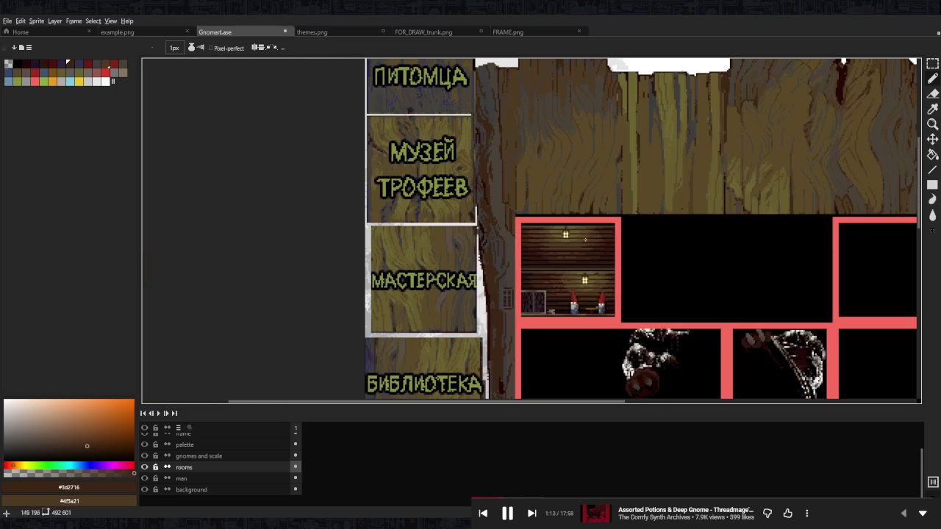
pyautogui.scroll(2, 610, 251)
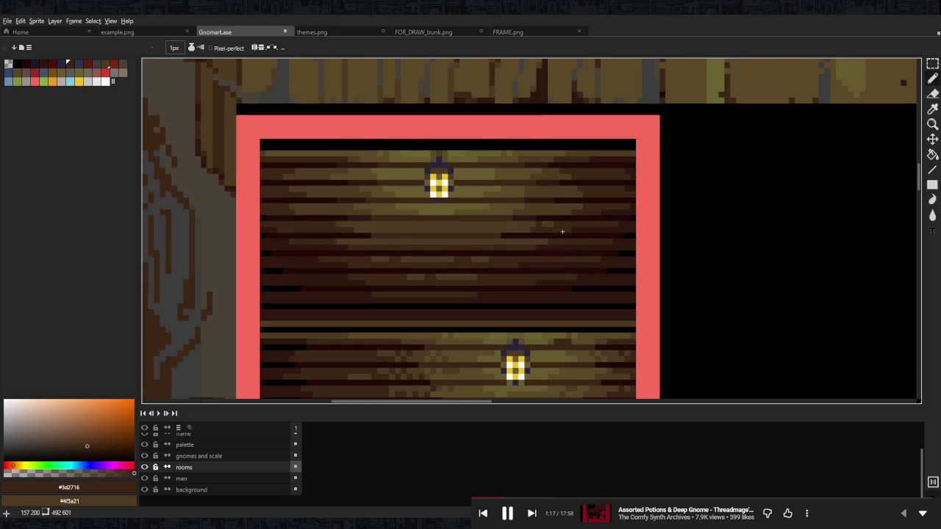
pyautogui.scroll(-3, 504, 232)
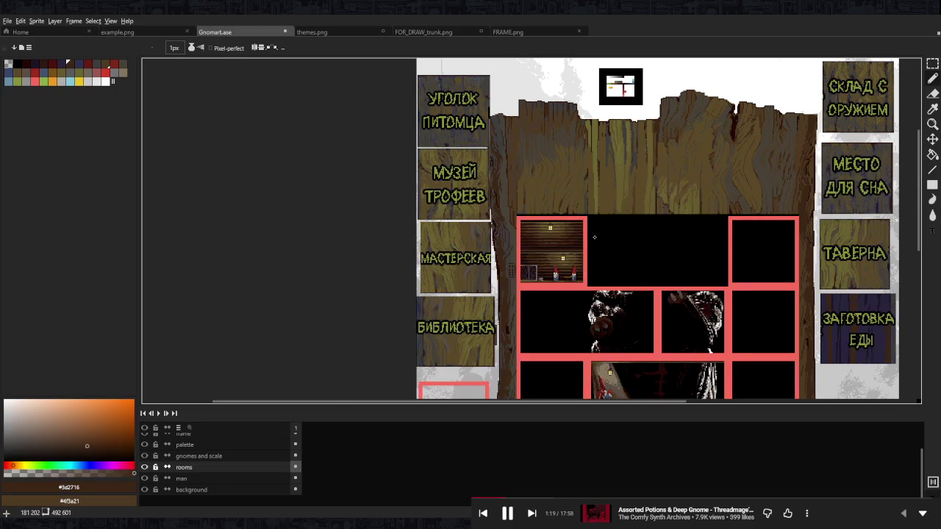
pyautogui.scroll(2, 594, 237)
pyautogui.scroll(2, 580, 237)
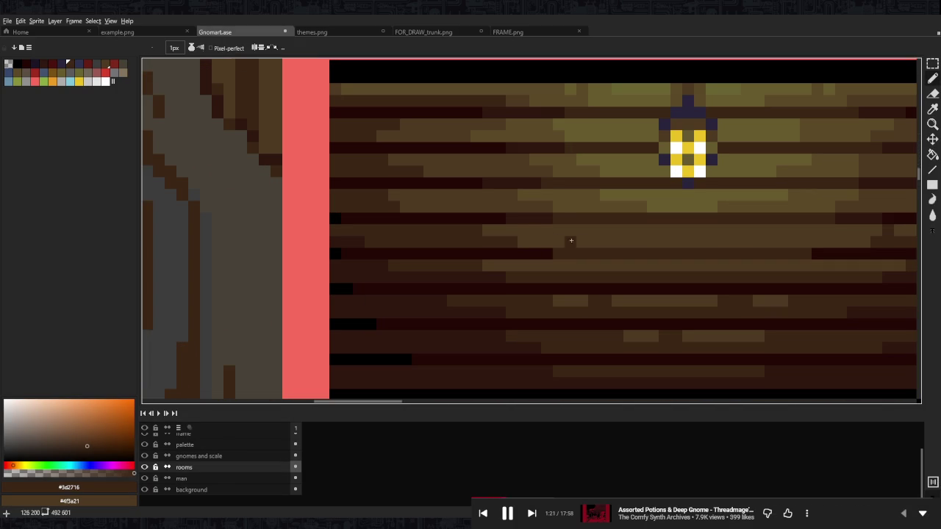
# - Lighten plank rows near the lantern with tan and olive strokes
pyautogui.keyDown('alt'); pyautogui.click(620, 233); pyautogui.keyUp('alt')
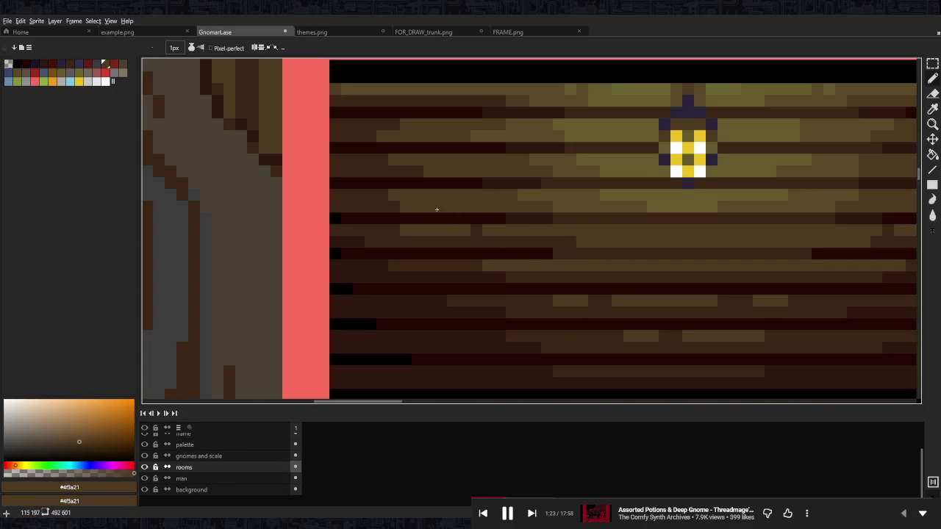
pyautogui.keyDown('alt'); pyautogui.click(550, 201); pyautogui.keyUp('alt')
pyautogui.moveTo(430, 196); pyautogui.dragTo(452, 196)
pyautogui.moveTo(475, 160); pyautogui.dragTo(524, 161)
pyautogui.moveTo(441, 125); pyautogui.dragTo(476, 125)
pyautogui.moveTo(636, 146); pyautogui.dragTo(394, 190)
pyautogui.keyDown('alt'); pyautogui.click(536, 172); pyautogui.keyUp('alt')
pyautogui.moveTo(575, 171); pyautogui.dragTo(610, 170)
pyautogui.moveTo(610, 205); pyautogui.dragTo(600, 205)
pyautogui.moveTo(588, 241); pyautogui.dragTo(550, 241)
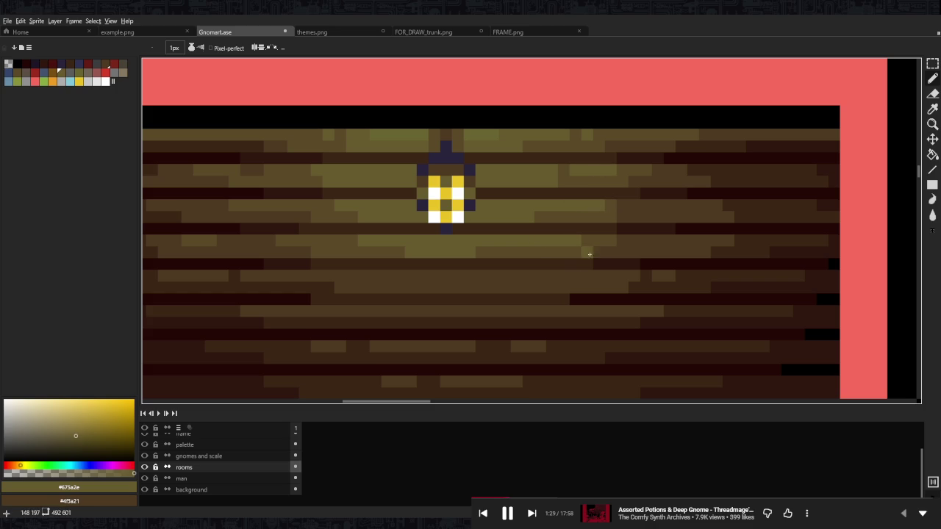
# - Draw a long tan stroke along a lower plank row beside the lantern
pyautogui.keyDown('alt'); pyautogui.click(563, 220); pyautogui.keyUp('alt')
pyautogui.click(552, 206)
pyautogui.keyDown('alt'); pyautogui.click(594, 206); pyautogui.keyUp('alt')
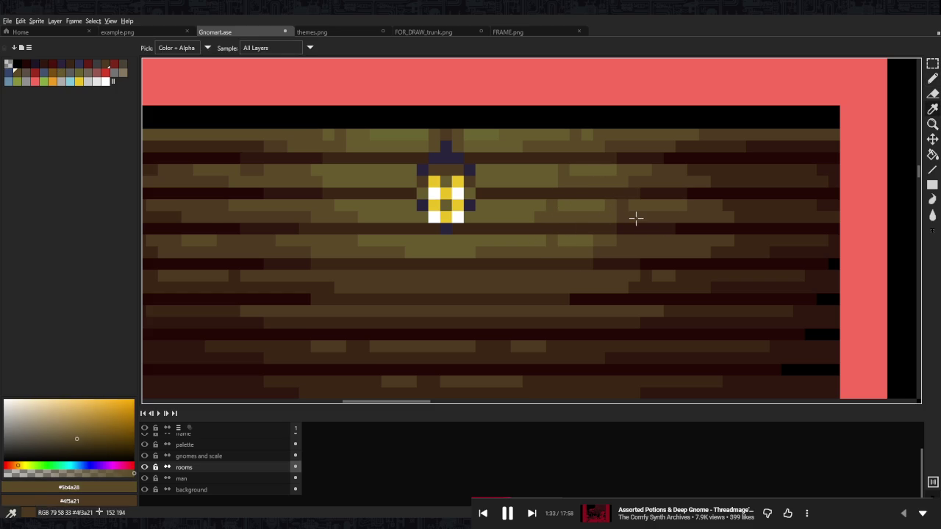
pyautogui.keyDown('alt'); pyautogui.click(600, 218); pyautogui.keyUp('alt')
pyautogui.keyDown('alt'); pyautogui.click(607, 206); pyautogui.keyUp('alt')
pyautogui.moveTo(434, 240); pyautogui.dragTo(621, 249)
pyautogui.press('alt')
pyautogui.keyDown('alt'); pyautogui.click(515, 272); pyautogui.keyUp('alt')
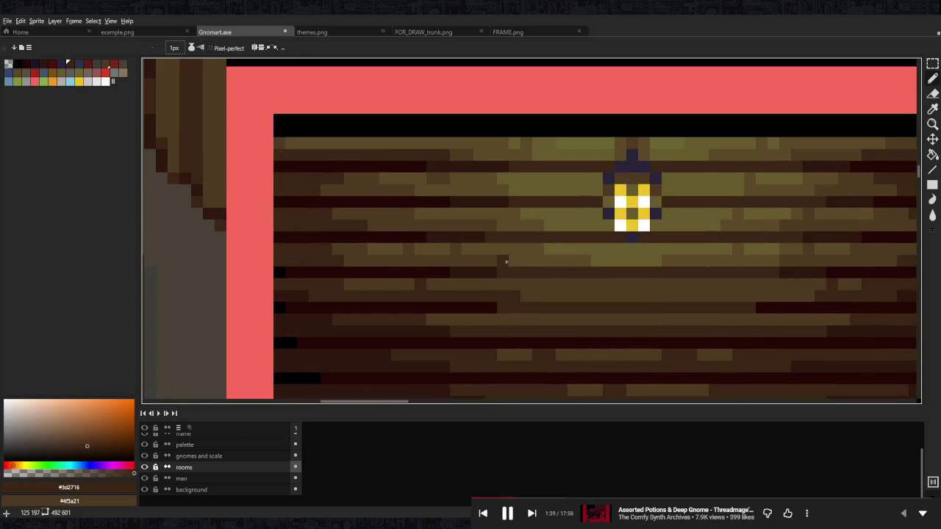
pyautogui.keyDown('alt'); pyautogui.click(541, 258); pyautogui.keyUp('alt')
pyautogui.moveTo(548, 283)
pyautogui.mouseDown()
pyautogui.moveTo(676, 294)
pyautogui.moveTo(735, 285)
pyautogui.mouseUp()
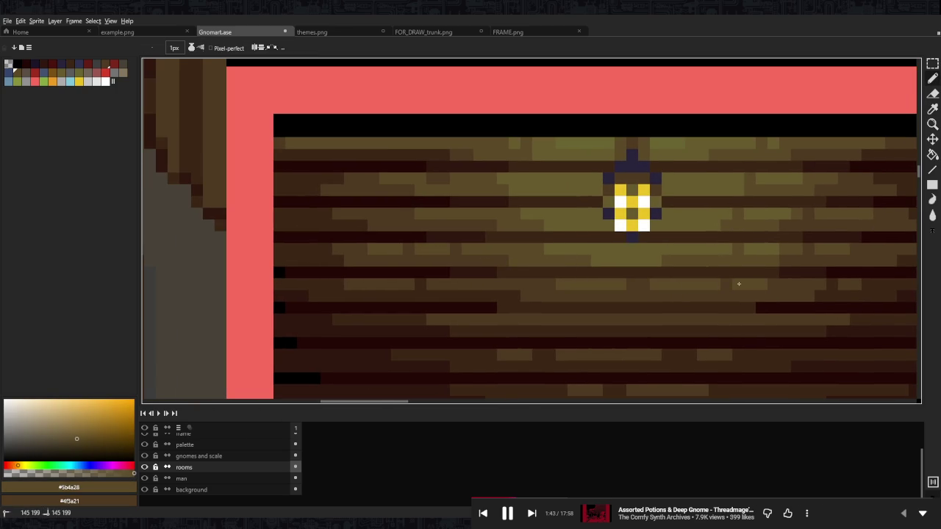
pyautogui.scroll(-3, 739, 284)
pyautogui.scroll(-1, 728, 276)
pyautogui.scroll(2, 713, 273)
pyautogui.scroll(2, 662, 279)
# - Lengthen a lit plank row with a light stroke, then zoom out to review the room grid
pyautogui.moveTo(559, 297); pyautogui.dragTo(617, 297)
pyautogui.scroll(-3, 558, 263)
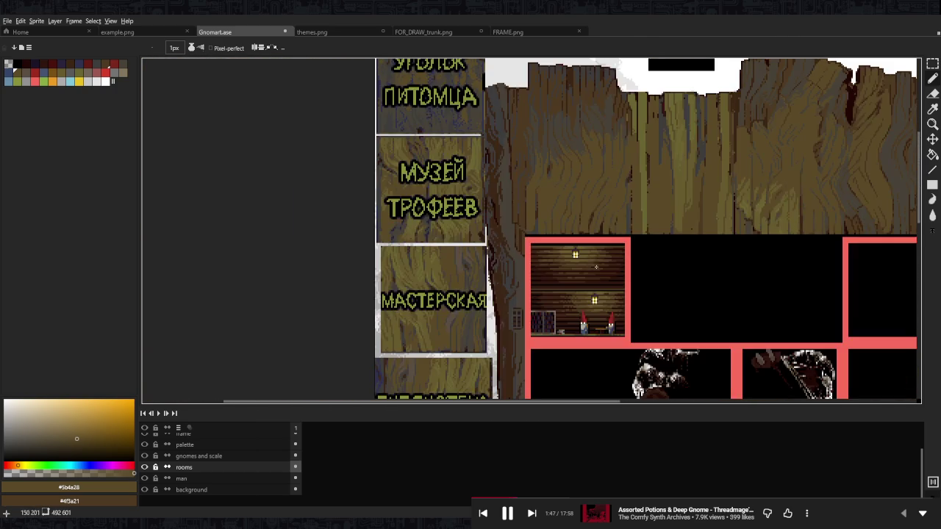
pyautogui.scroll(-1, 605, 268)
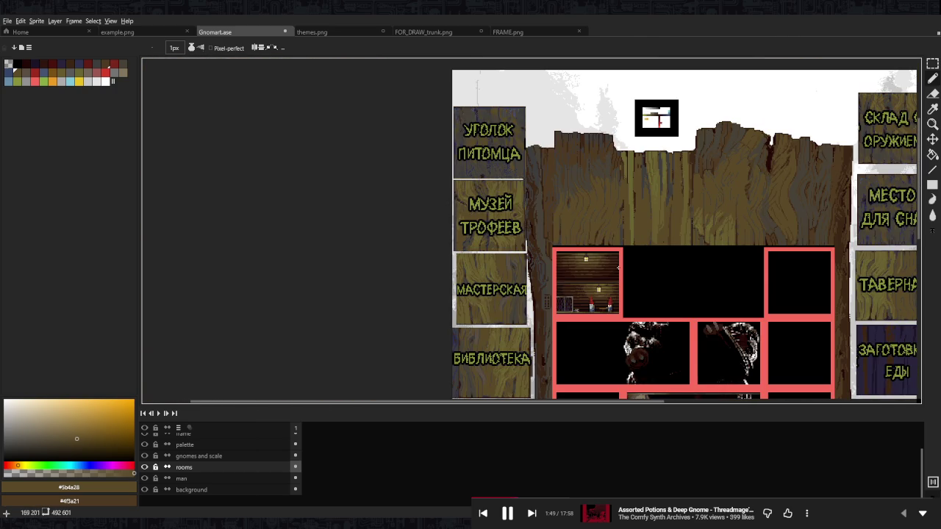
pyautogui.scroll(1, 613, 283)
pyautogui.scroll(1, 607, 256)
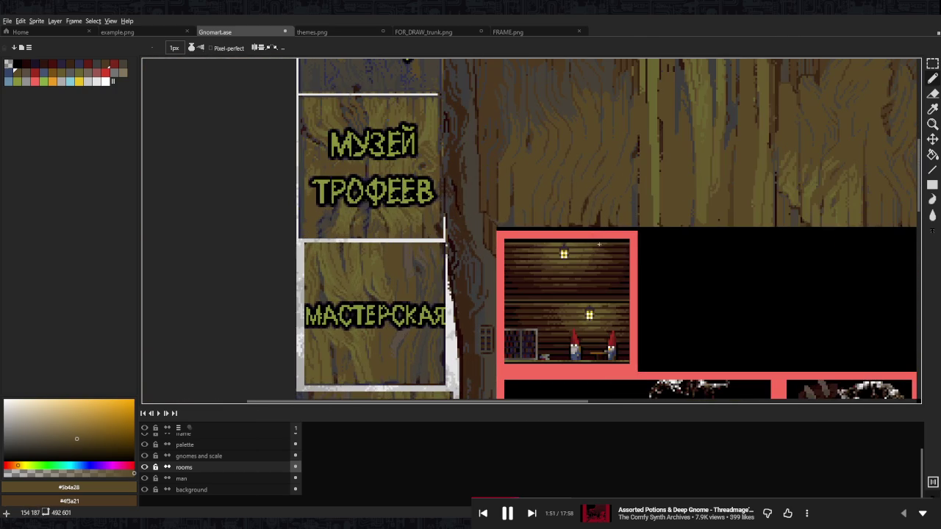
pyautogui.moveTo(628, 286); pyautogui.dragTo(598, 279)
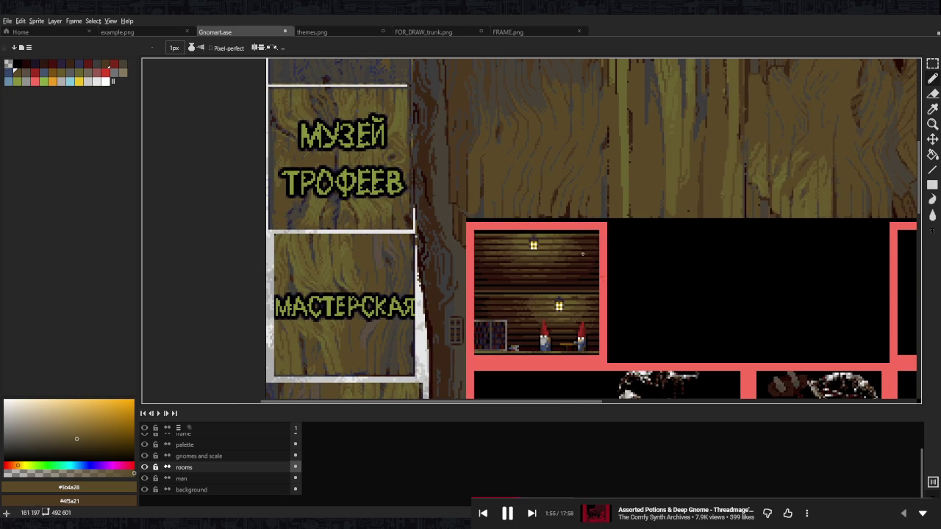
pyautogui.scroll(-1, 592, 261)
pyautogui.scroll(-1, 592, 261)
pyautogui.moveTo(592, 261); pyautogui.dragTo(503, 201)
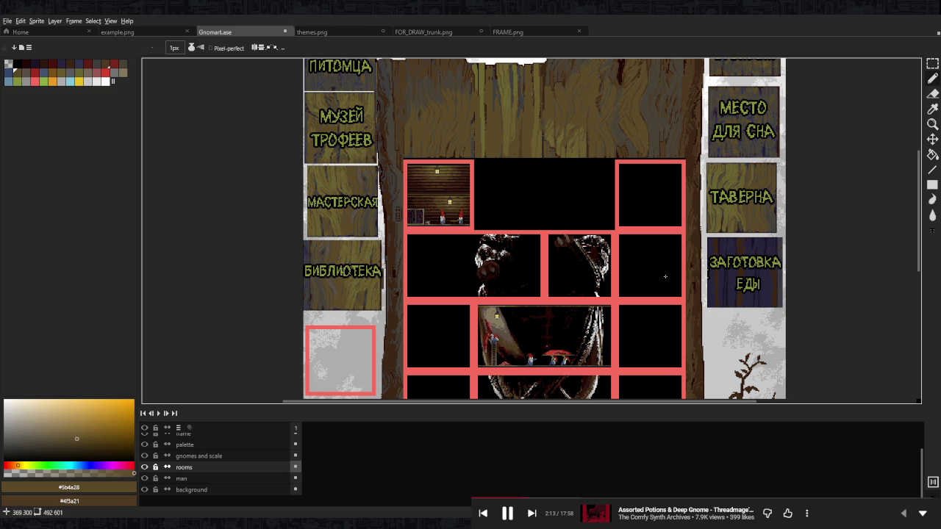
# - Paint a short olive highlight line above the lower lantern, with tan pixels beside it
pyautogui.scroll(2, 411, 169)
pyautogui.scroll(2, 468, 163)
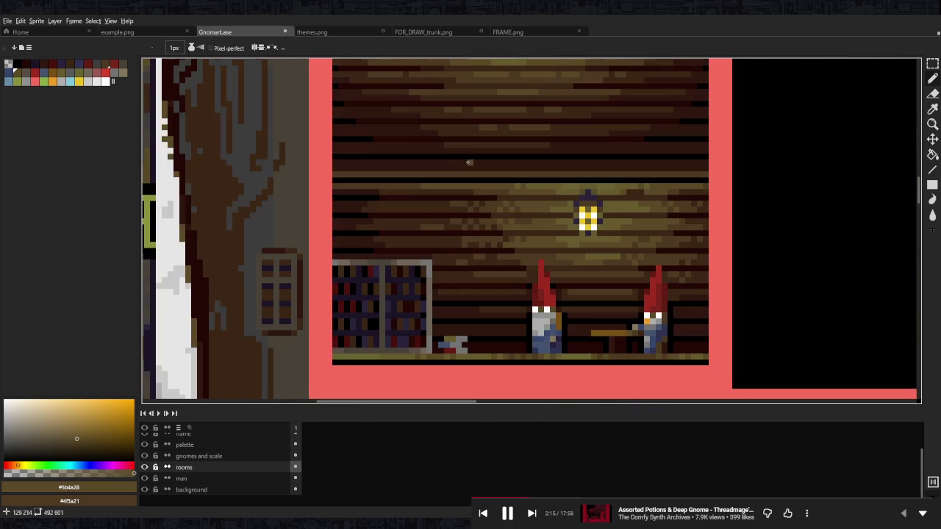
pyautogui.moveTo(464, 169)
pyautogui.mouseDown()
pyautogui.moveTo(468, 250)
pyautogui.moveTo(491, 259)
pyautogui.mouseUp()
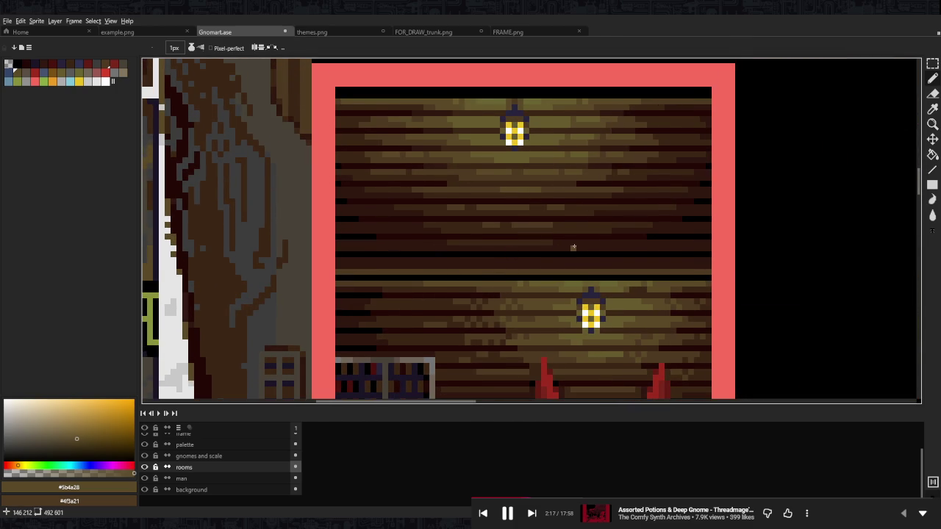
pyautogui.scroll(-1, 579, 250)
pyautogui.scroll(1, 544, 233)
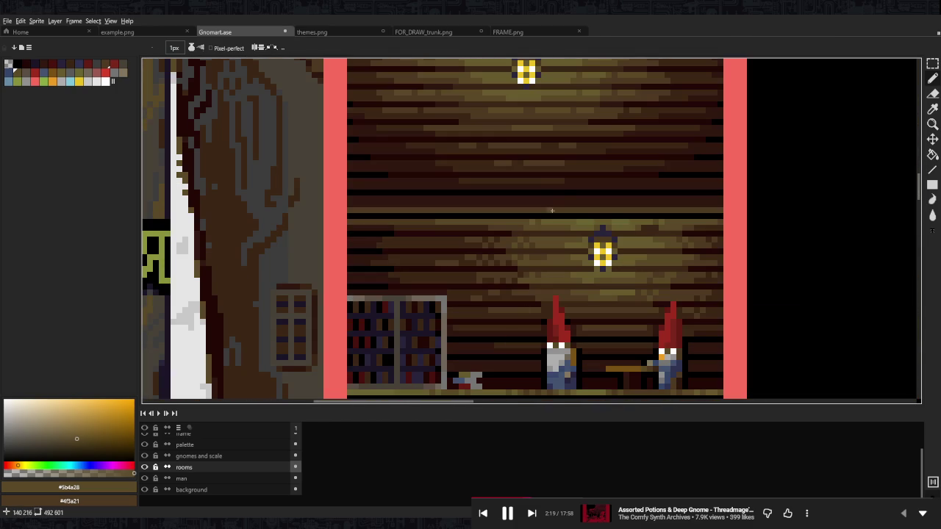
pyautogui.keyDown('alt'); pyautogui.click(573, 375); pyautogui.keyUp('alt')
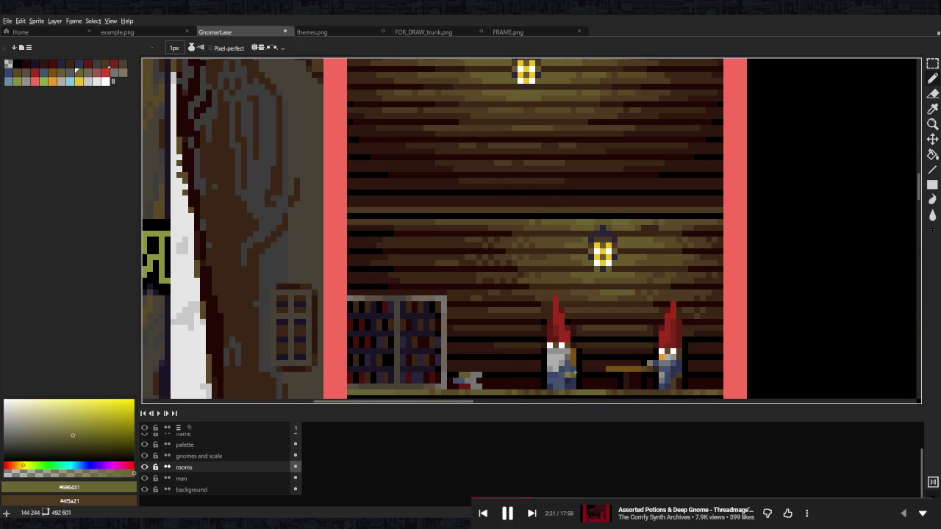
pyautogui.moveTo(513, 211); pyautogui.dragTo(547, 210)
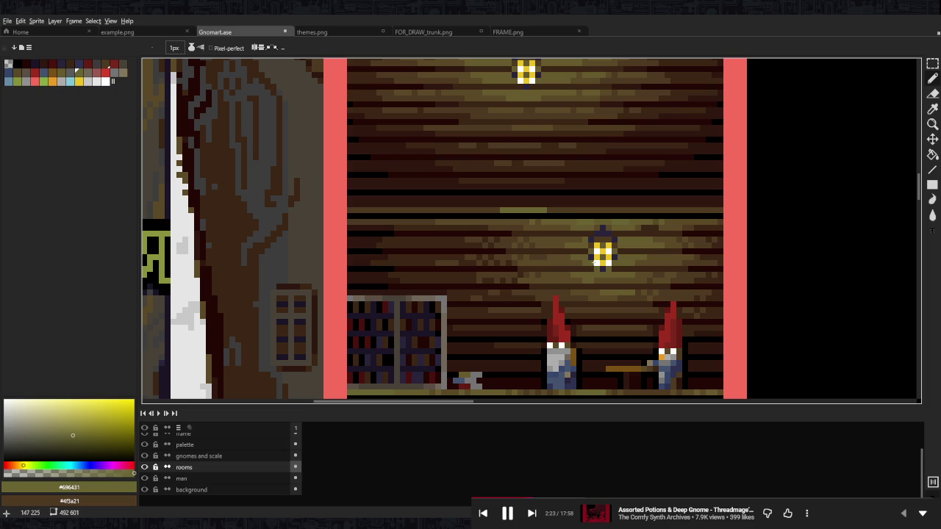
pyautogui.keyDown('alt'); pyautogui.click(565, 280); pyautogui.keyUp('alt')
pyautogui.moveTo(544, 204); pyautogui.dragTo(570, 205)
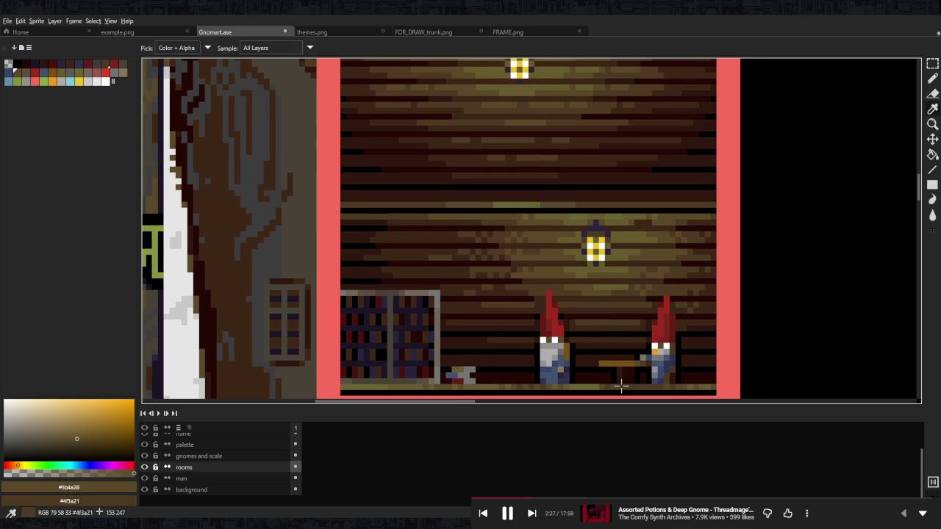
# - Lengthen the olive plank line in both directions and extend its left end with tan
pyautogui.keyDown('alt'); pyautogui.click(584, 199); pyautogui.keyUp('alt')
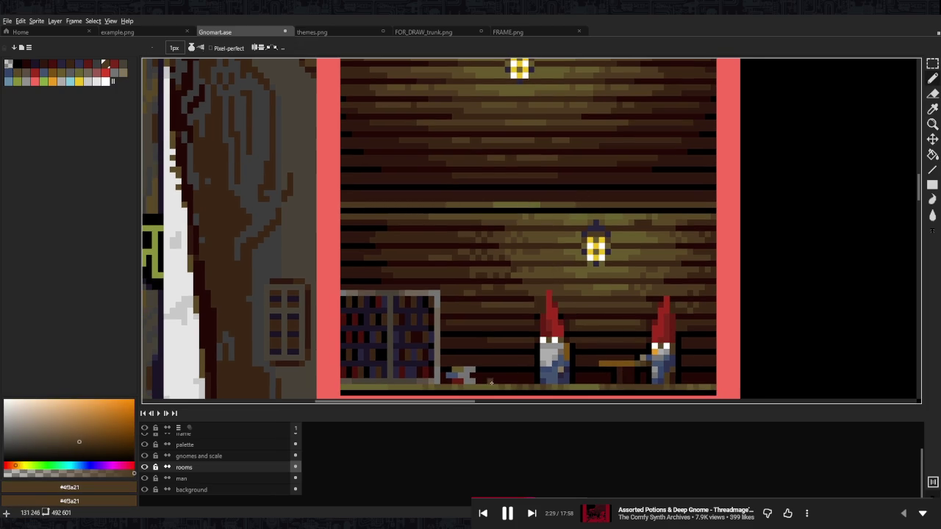
pyautogui.keyDown('alt'); pyautogui.click(494, 385); pyautogui.keyUp('alt')
pyautogui.scroll(2, 539, 205)
pyautogui.click(564, 209)
pyautogui.moveTo(500, 209); pyautogui.dragTo(376, 210)
pyautogui.moveTo(576, 210); pyautogui.dragTo(669, 208)
pyautogui.keyDown('alt'); pyautogui.click(606, 209); pyautogui.keyUp('alt')
pyautogui.moveTo(353, 208); pyautogui.dragTo(306, 209)
pyautogui.scroll(-5, 605, 191)
# - Return to the pencil and pick the dark plank brown from the wall
pyautogui.scroll(-2, 606, 191)
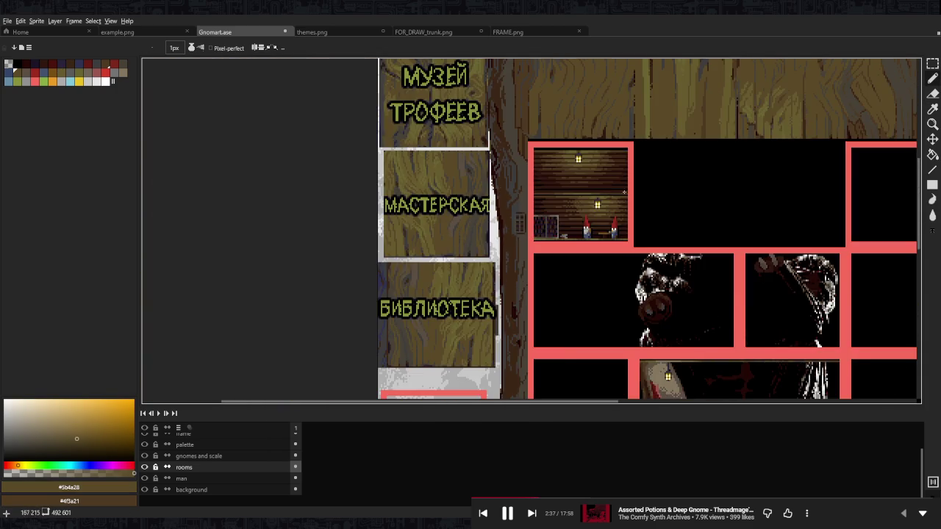
pyautogui.scroll(1, 634, 192)
pyautogui.scroll(1, 640, 197)
pyautogui.scroll(1, 625, 191)
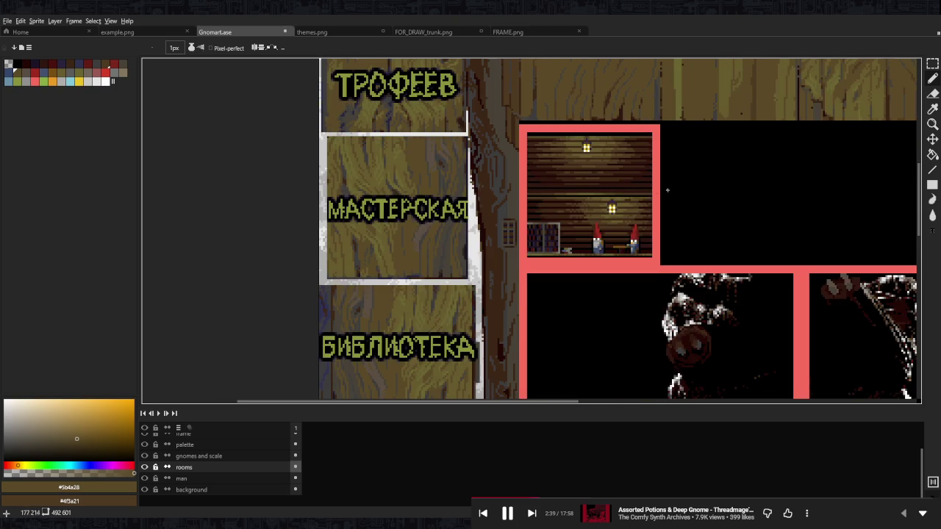
pyautogui.scroll(1, 595, 184)
pyautogui.scroll(1, 565, 172)
pyautogui.moveTo(565, 172); pyautogui.dragTo(639, 243)
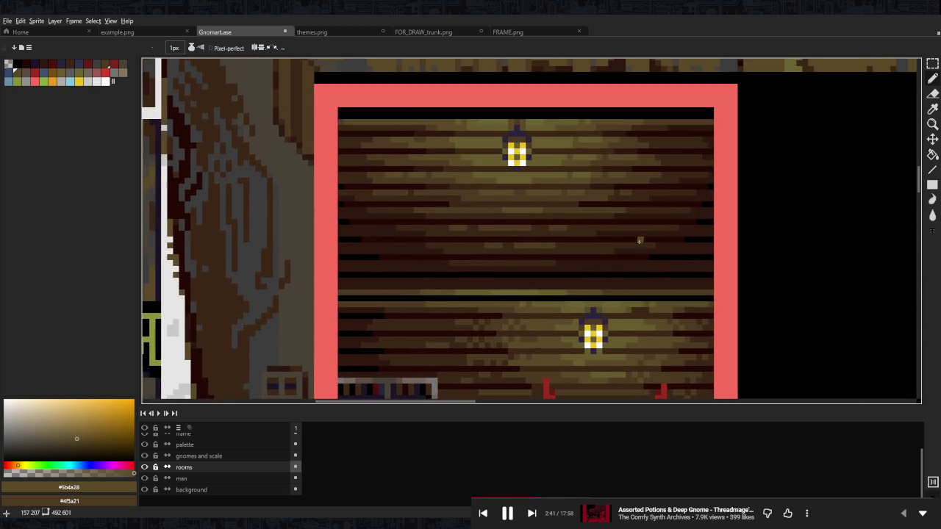
pyautogui.scroll(-3, 561, 162)
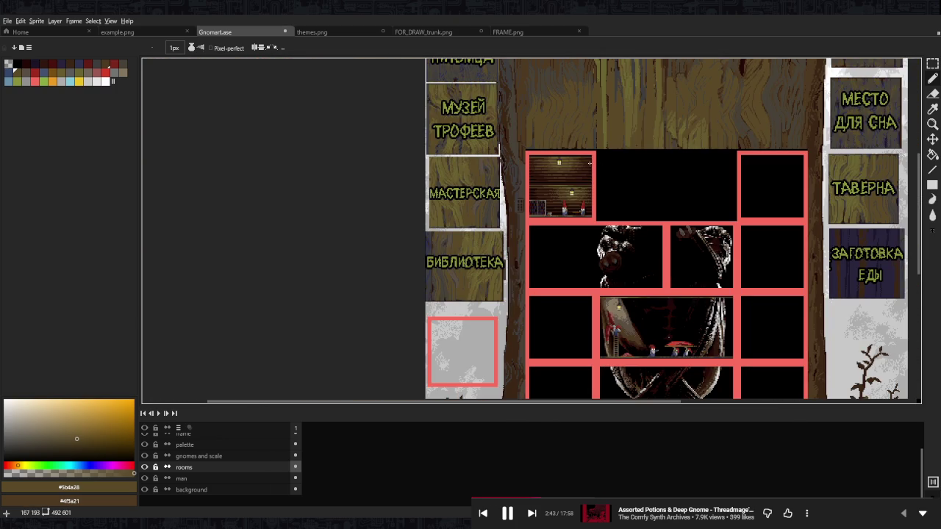
pyautogui.scroll(1, 583, 192)
pyautogui.scroll(1, 583, 193)
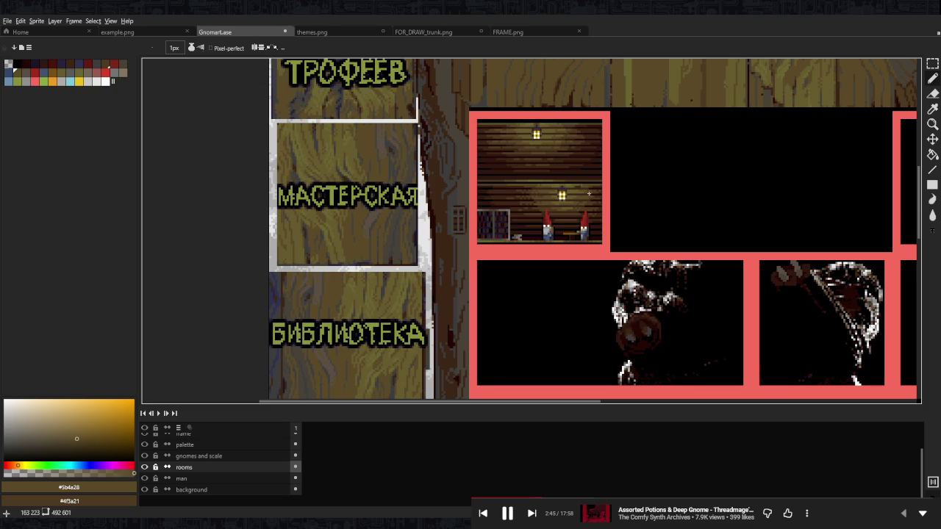
pyautogui.press('m')
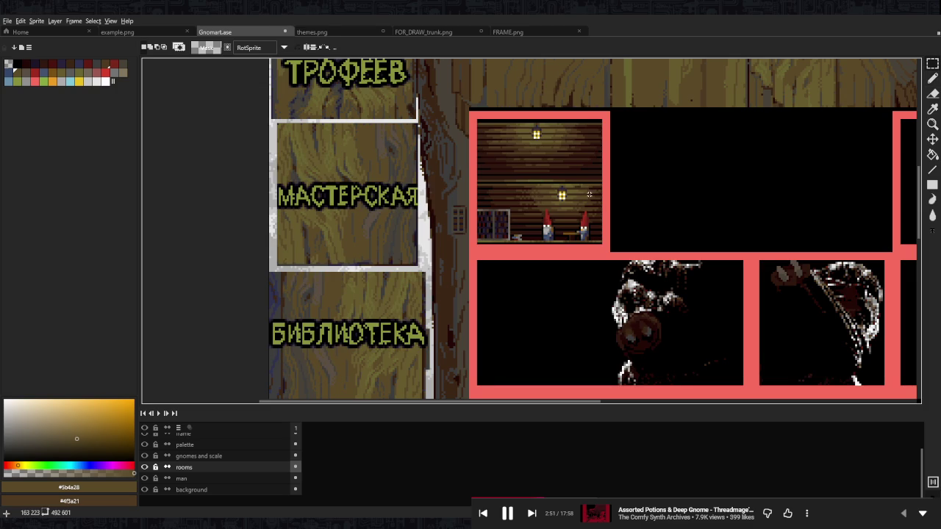
pyautogui.scroll(1, 585, 184)
pyautogui.scroll(1, 585, 184)
pyautogui.press('b')
pyautogui.keyDown('alt'); pyautogui.click(442, 286); pyautogui.keyUp('alt')
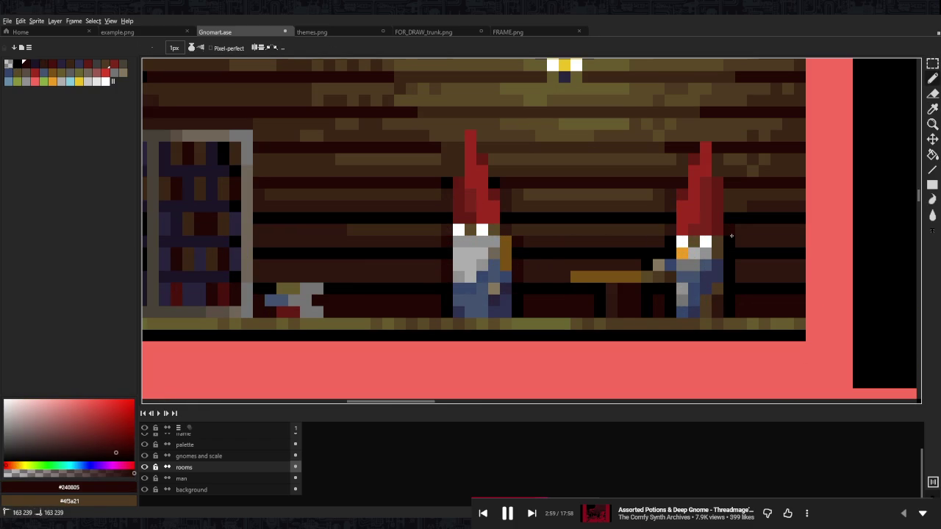
pyautogui.scroll(-5, 496, 191)
# - Save the artwork to Gnomart.ase
pyautogui.hotkey('ctrl', 's')
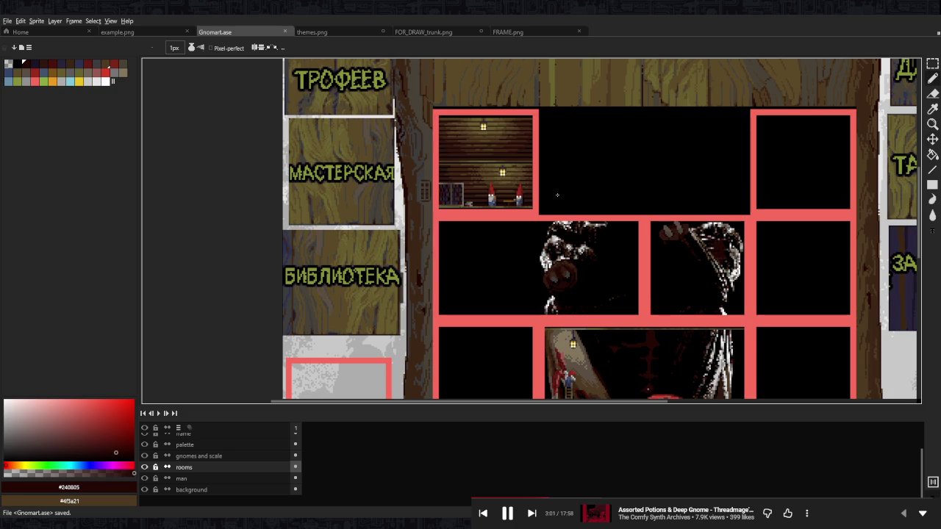
pyautogui.scroll(-3, 591, 202)
pyautogui.scroll(2, 559, 199)
pyautogui.scroll(1, 536, 196)
pyautogui.scroll(1, 529, 195)
pyautogui.scroll(3, 528, 195)
pyautogui.scroll(2, 528, 191)
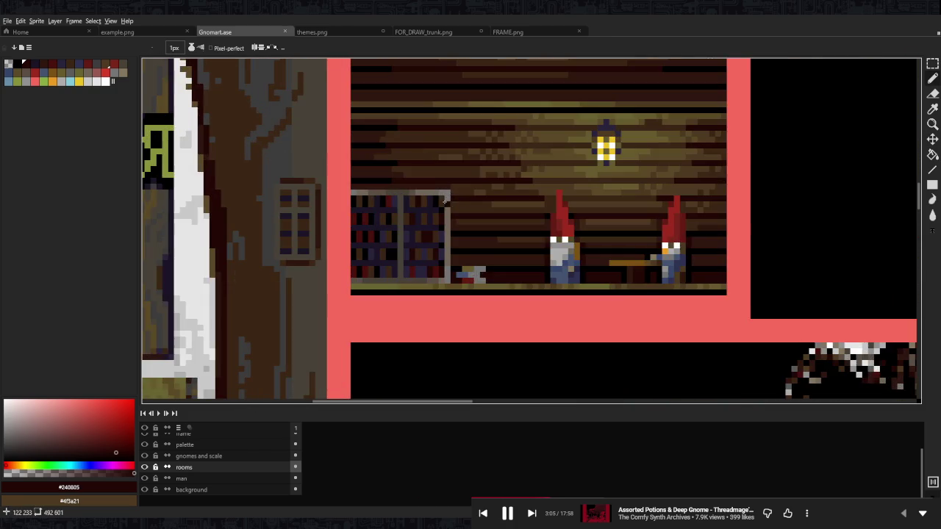
pyautogui.scroll(-4, 526, 176)
pyautogui.scroll(2, 519, 164)
pyautogui.scroll(-3, 521, 230)
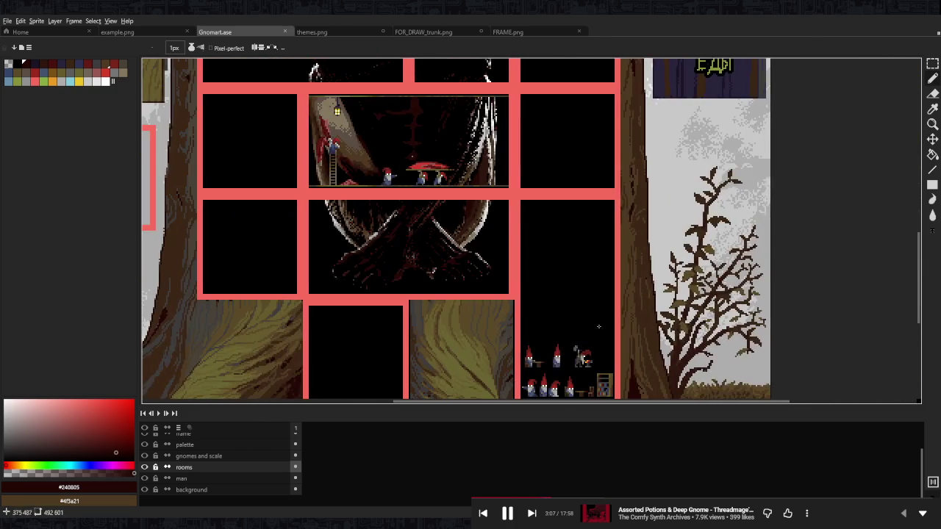
pyautogui.scroll(-2, 520, 230)
pyautogui.scroll(2, 520, 230)
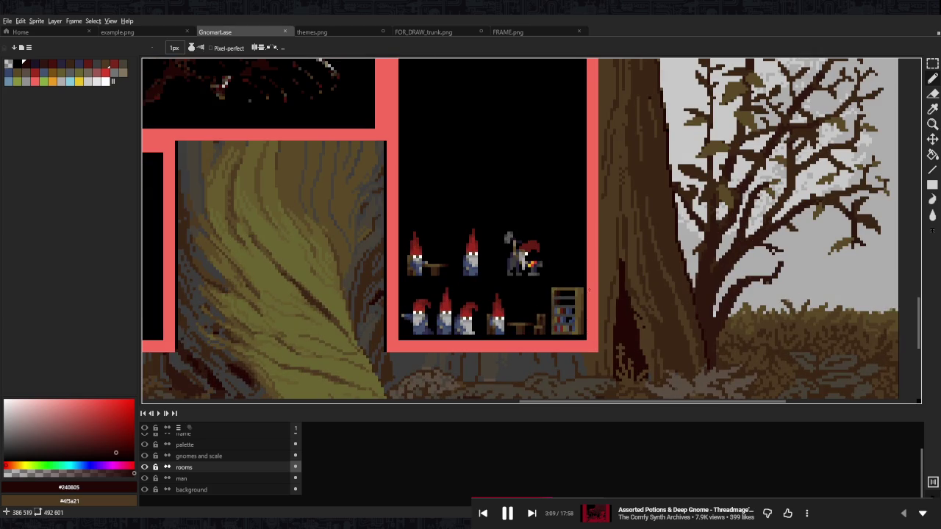
pyautogui.scroll(2, 588, 290)
# - Draw a rectangular marquee selection around the bookcase piece
pyautogui.press('m')
pyautogui.scroll(-4, 594, 331)
pyautogui.scroll(1, 599, 377)
pyautogui.scroll(3, 599, 378)
pyautogui.scroll(1, 460, 259)
pyautogui.scroll(1, 459, 259)
pyautogui.scroll(1, 460, 259)
pyautogui.moveTo(459, 258); pyautogui.dragTo(417, 326)
pyautogui.scroll(-2, 482, 273)
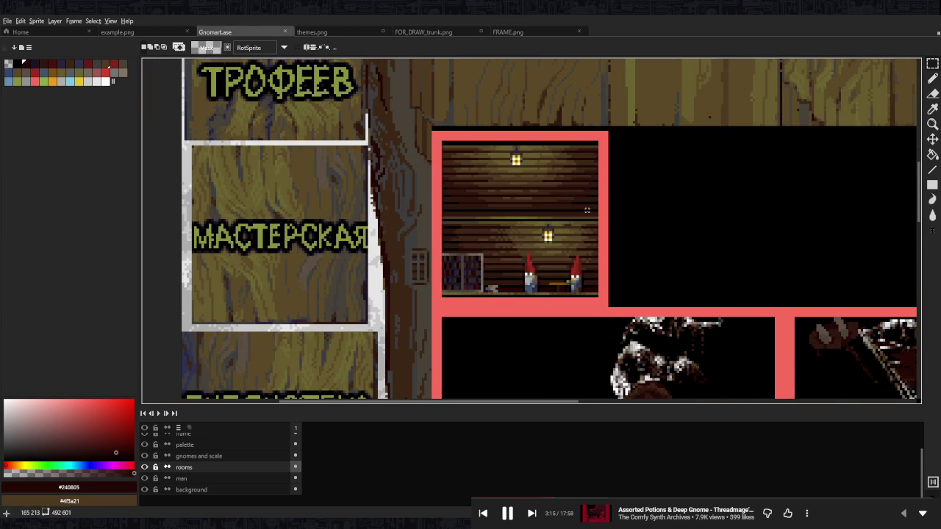
# - Move the selected shelf piece high onto the right plank wall, commit it and deselect
pyautogui.scroll(2, 505, 213)
pyautogui.moveTo(437, 370)
pyautogui.mouseDown()
pyautogui.moveTo(443, 221)
pyautogui.moveTo(436, 255)
pyautogui.moveTo(481, 268)
pyautogui.moveTo(628, 271)
pyautogui.mouseUp()
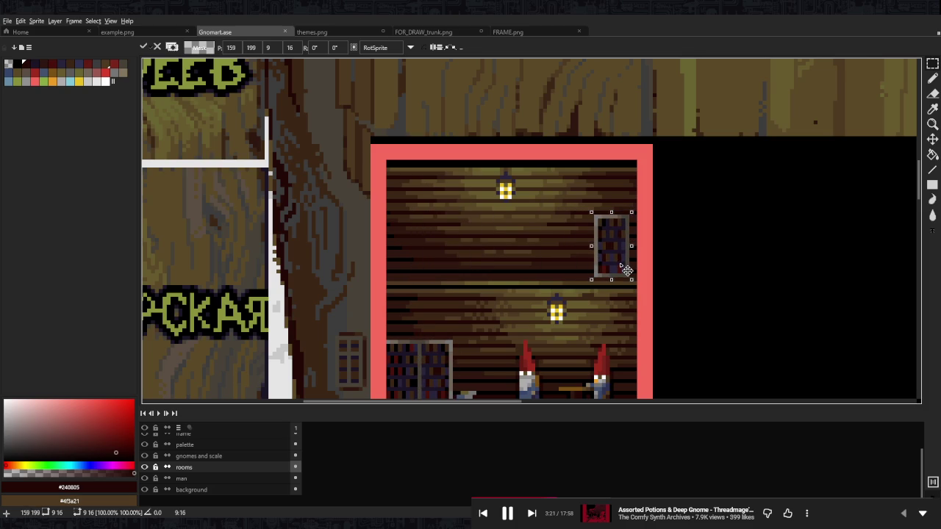
pyautogui.moveTo(554, 209); pyautogui.dragTo(550, 199)
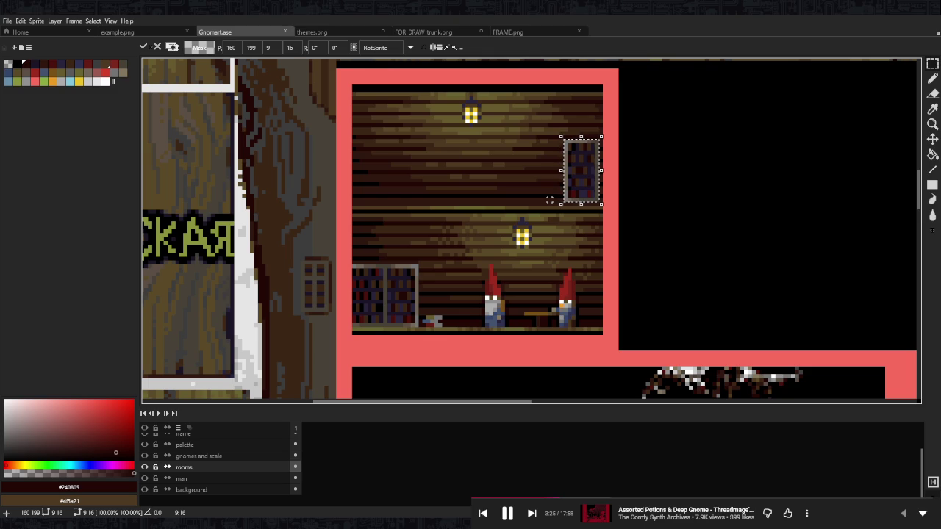
pyautogui.press('Return')
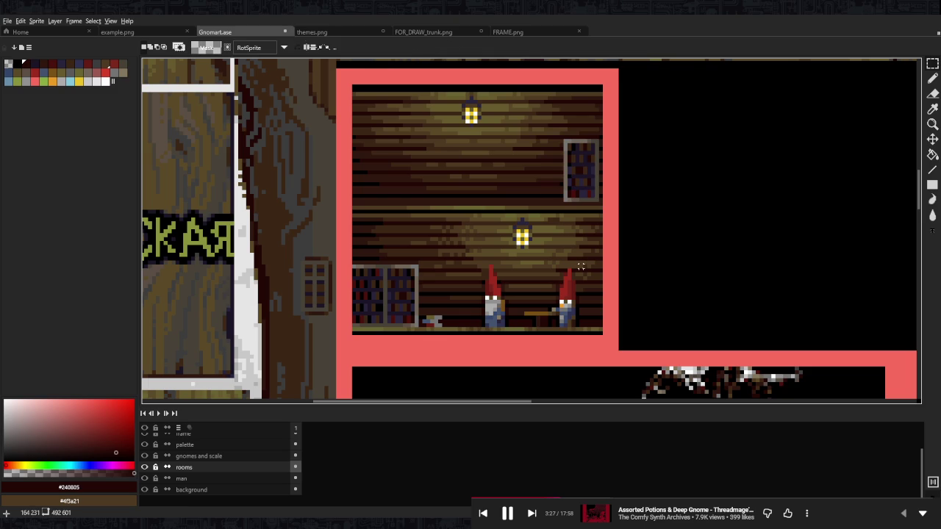
pyautogui.press('Delete')
pyautogui.scroll(3, 575, 287)
pyautogui.scroll(1, 575, 286)
pyautogui.scroll(-3, 504, 279)
pyautogui.press('b')
pyautogui.keyDown('alt'); pyautogui.click(480, 280); pyautogui.keyUp('alt')
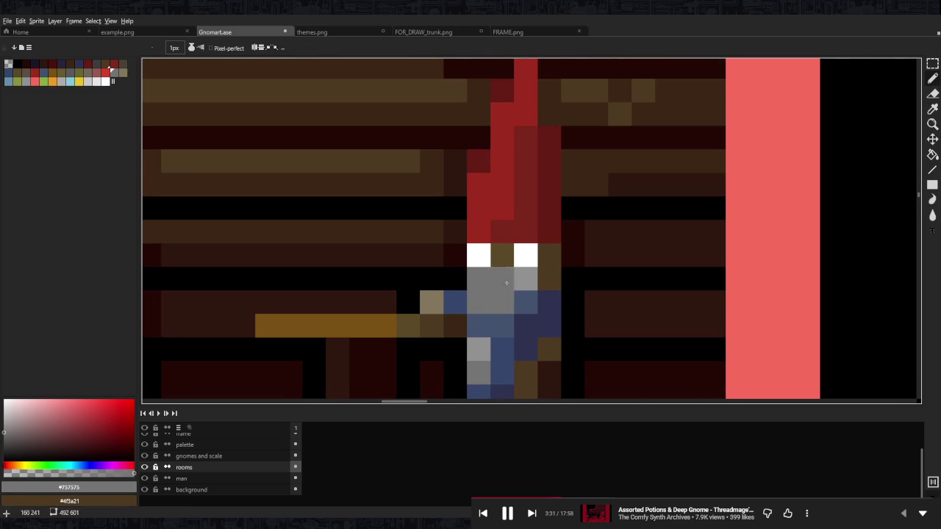
pyautogui.keyDown('alt'); pyautogui.click(525, 279); pyautogui.keyUp('alt')
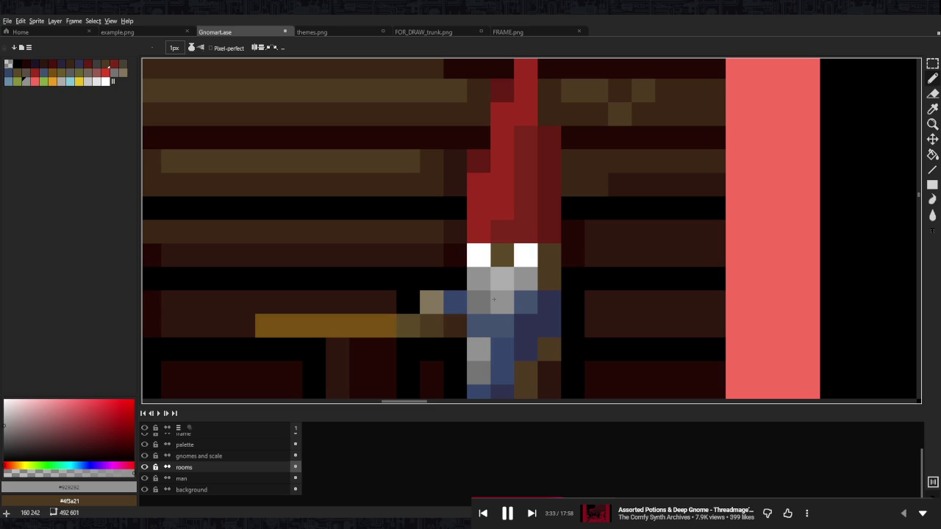
pyautogui.keyDown('alt'); pyautogui.click(491, 321); pyautogui.keyUp('alt')
pyautogui.moveTo(478, 302); pyautogui.dragTo(513, 304)
pyautogui.scroll(-5, 513, 305)
pyautogui.scroll(-2, 512, 304)
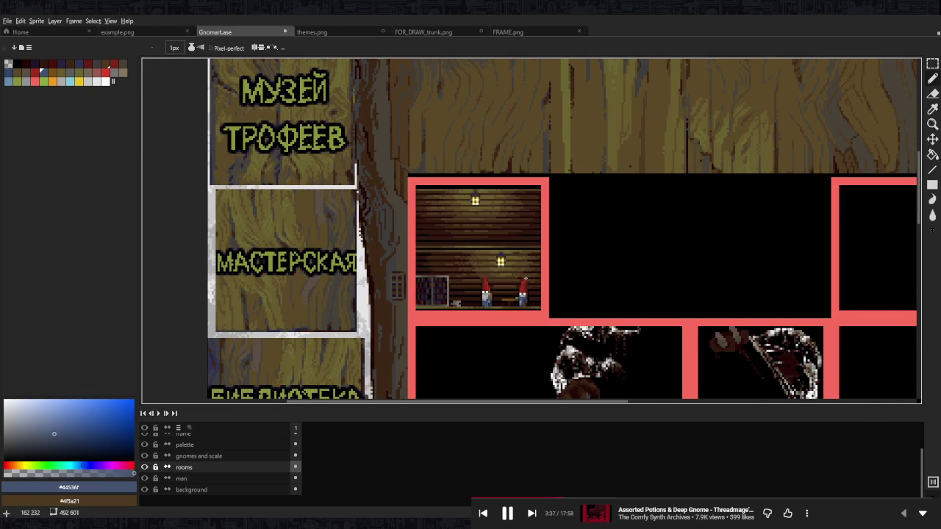
pyautogui.scroll(-1, 525, 279)
pyautogui.scroll(3, 532, 284)
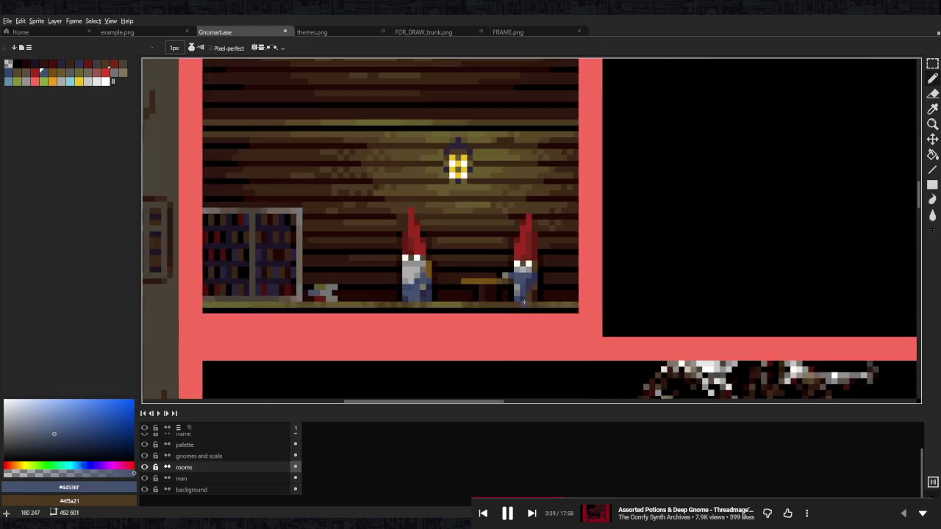
pyautogui.scroll(2, 532, 283)
pyautogui.keyDown('alt'); pyautogui.click(532, 251); pyautogui.keyUp('alt')
pyautogui.keyDown('alt'); pyautogui.click(531, 262); pyautogui.keyUp('alt')
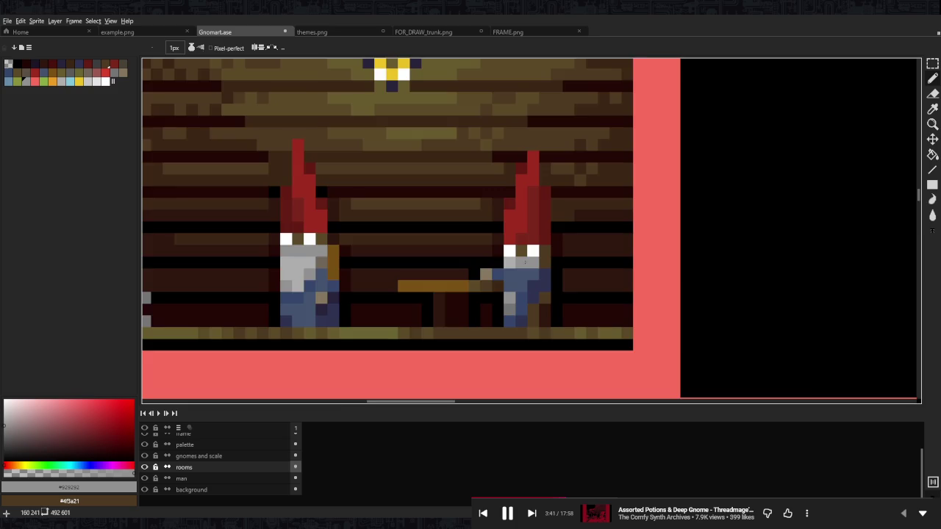
pyautogui.scroll(-5, 542, 265)
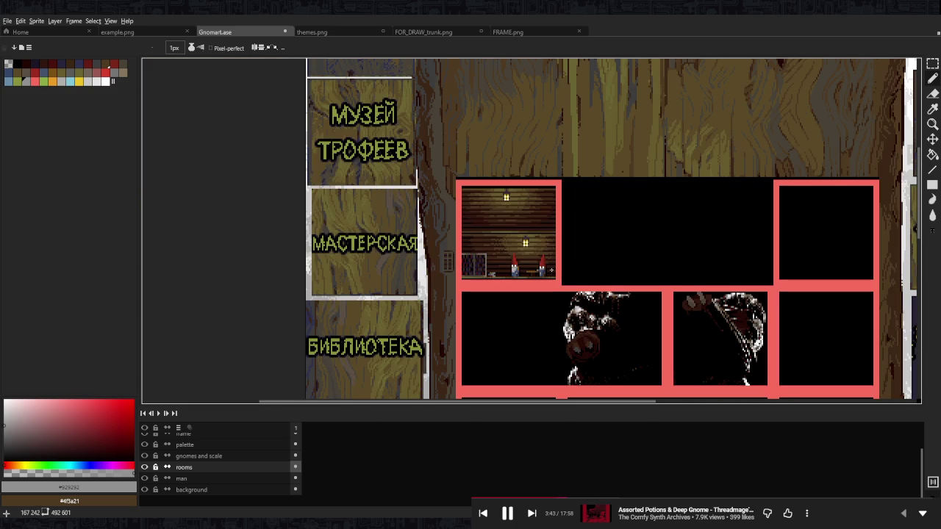
pyautogui.scroll(2, 547, 271)
pyautogui.scroll(3, 547, 271)
pyautogui.keyDown('alt'); pyautogui.click(511, 297); pyautogui.keyUp('alt')
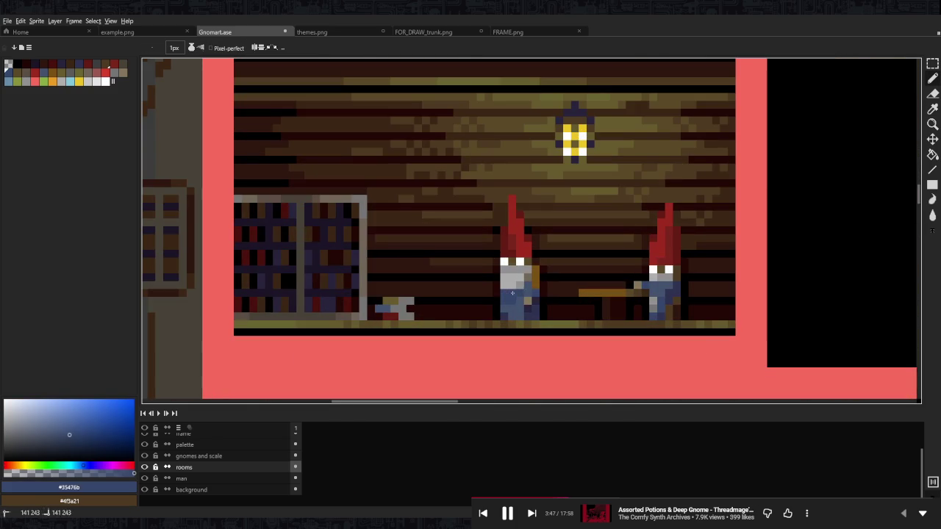
pyautogui.press('alt')
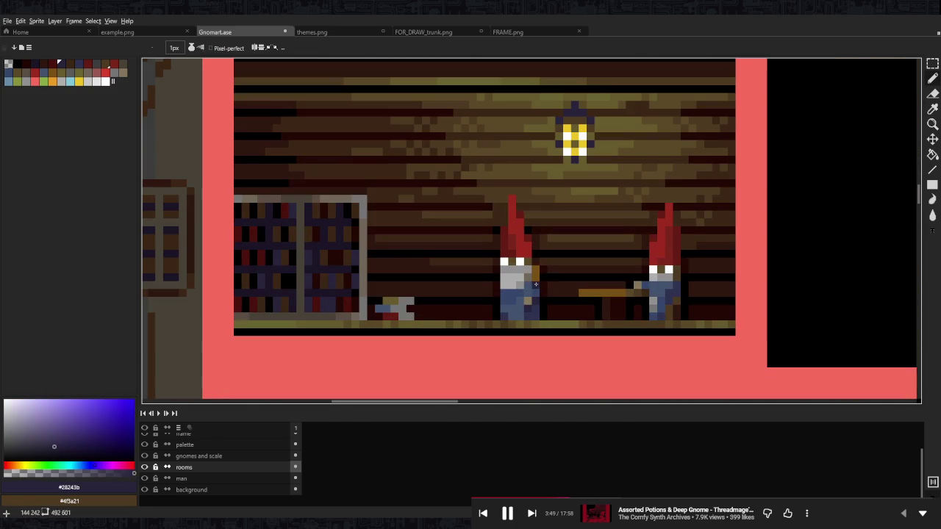
pyautogui.keyDown('alt'); pyautogui.click(533, 273); pyautogui.keyUp('alt')
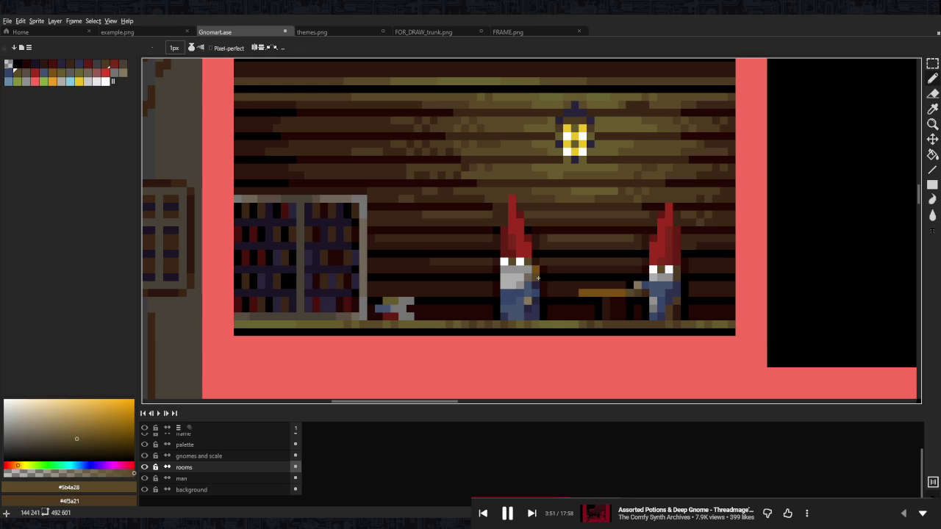
pyautogui.keyDown('alt'); pyautogui.click(538, 284); pyautogui.keyUp('alt')
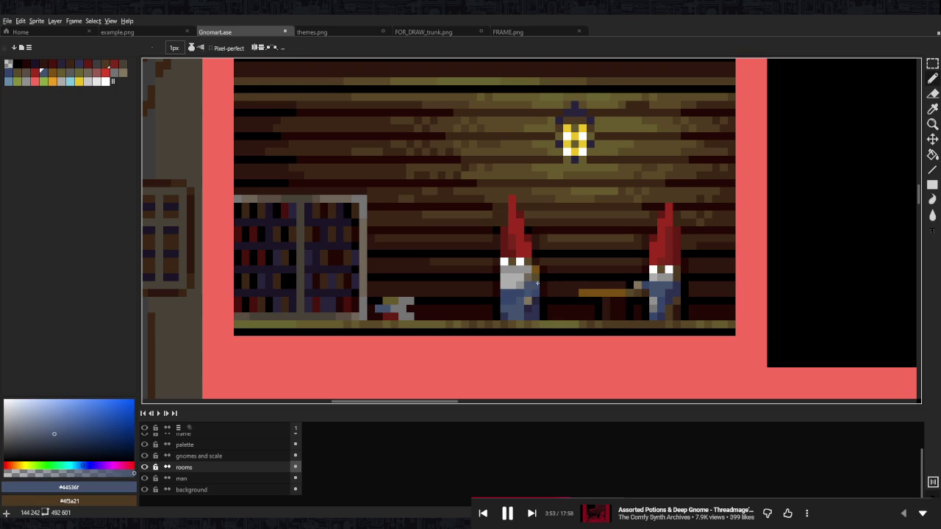
pyautogui.scroll(-5, 537, 284)
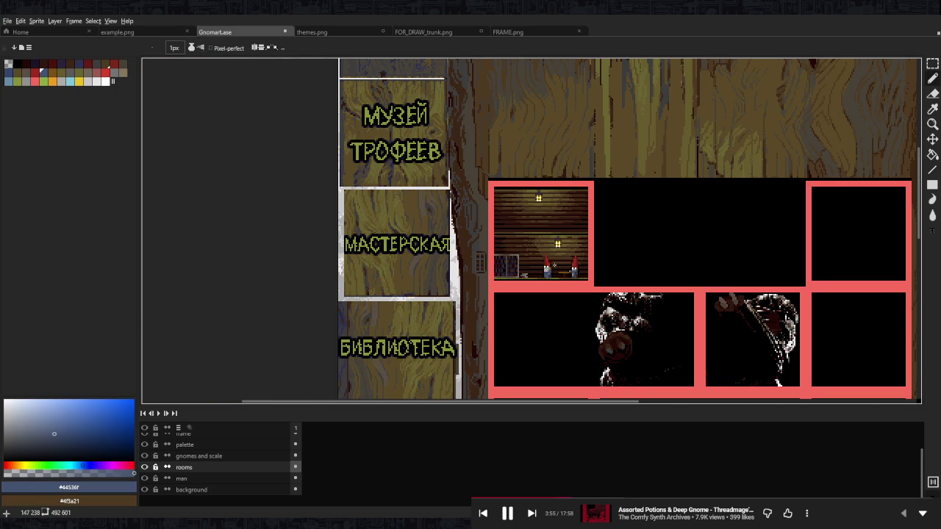
pyautogui.scroll(5, 554, 265)
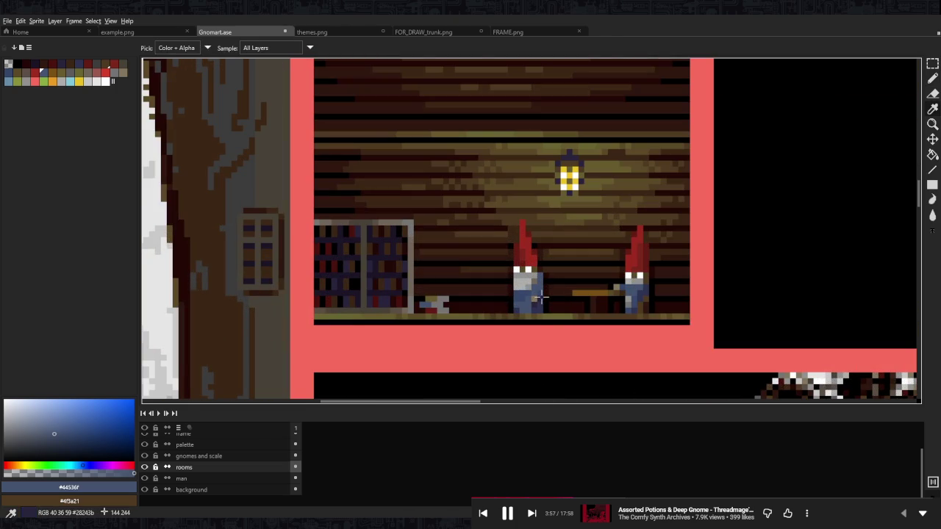
pyautogui.keyDown('alt'); pyautogui.click(541, 298); pyautogui.keyUp('alt')
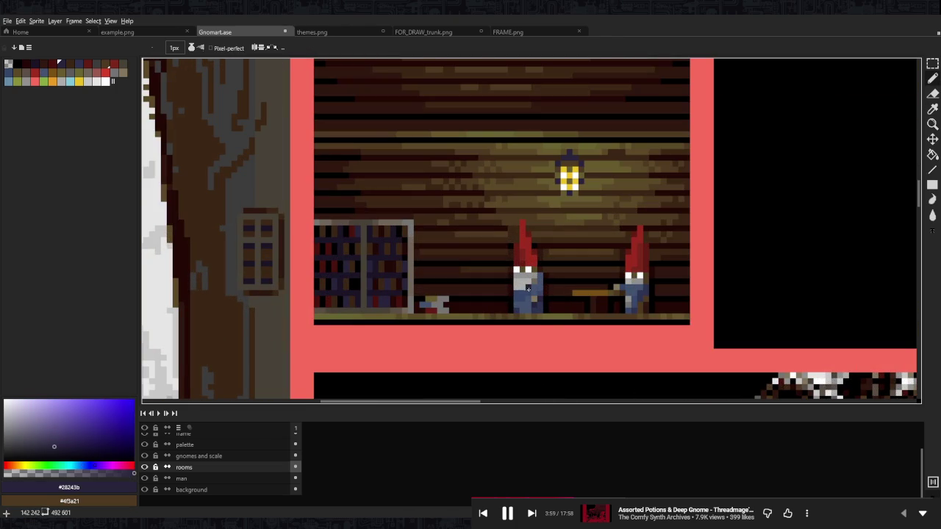
pyautogui.scroll(-5, 528, 288)
pyautogui.scroll(3, 551, 299)
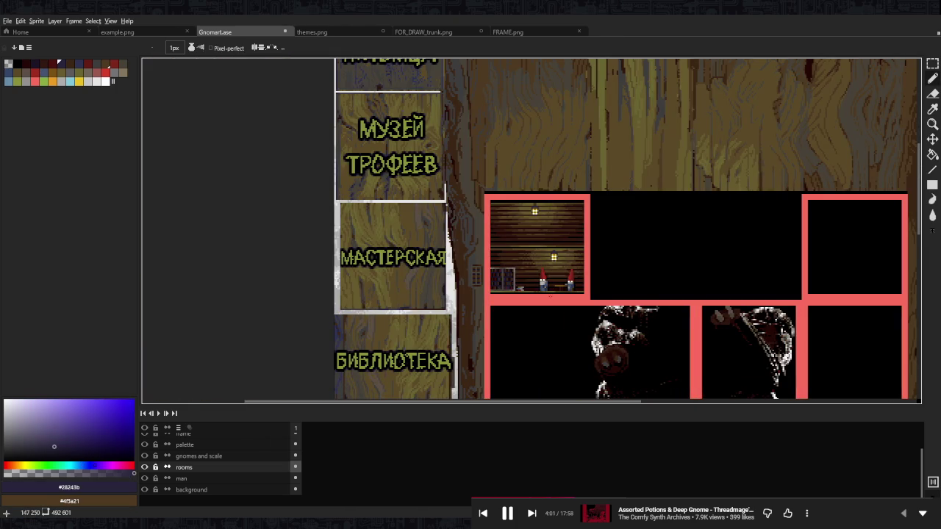
pyautogui.scroll(3, 550, 296)
pyautogui.keyDown('alt'); pyautogui.click(561, 291); pyautogui.keyUp('alt')
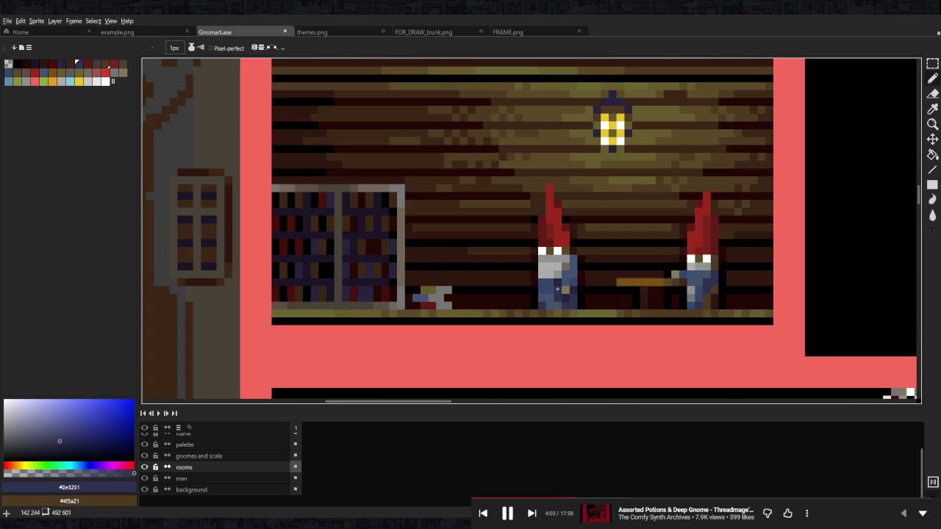
pyautogui.keyDown('alt'); pyautogui.click(547, 299); pyautogui.keyUp('alt')
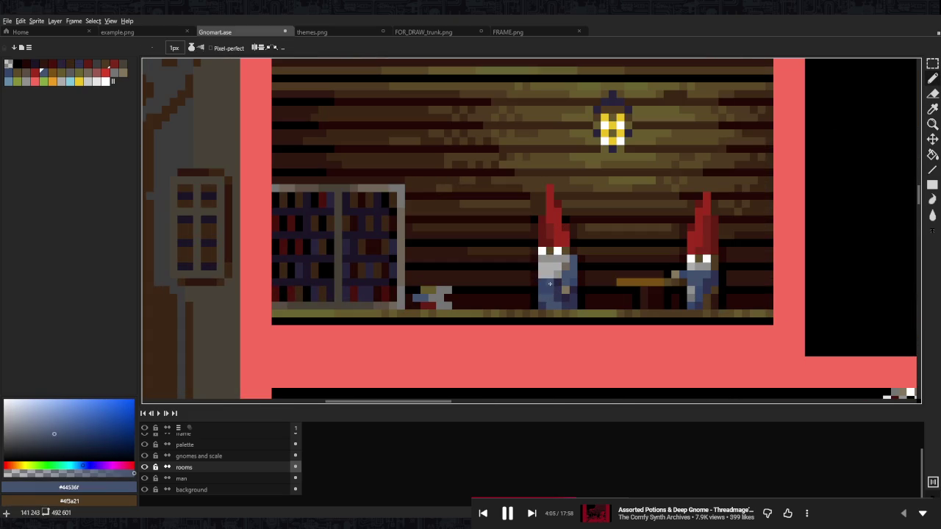
pyautogui.keyDown('alt'); pyautogui.click(547, 301); pyautogui.keyUp('alt')
pyautogui.scroll(-4, 547, 302)
pyautogui.scroll(2, 557, 280)
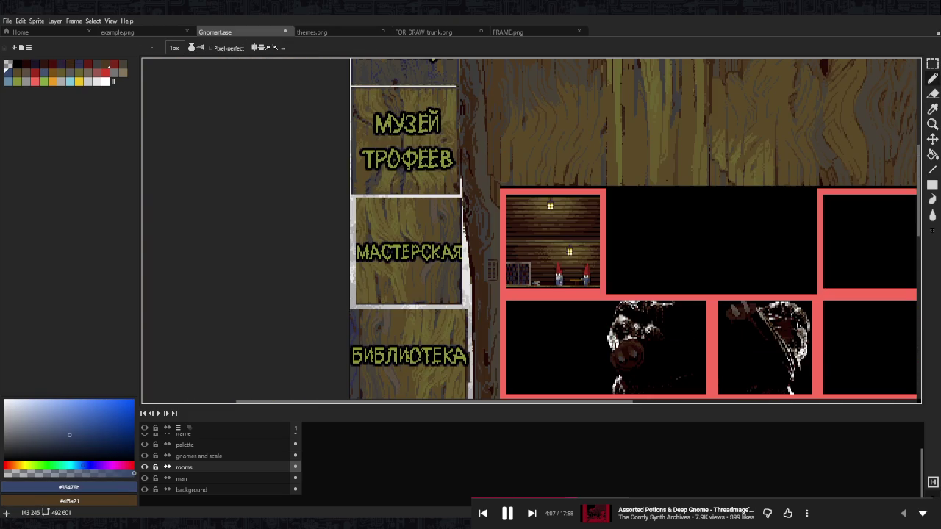
pyautogui.scroll(3, 544, 290)
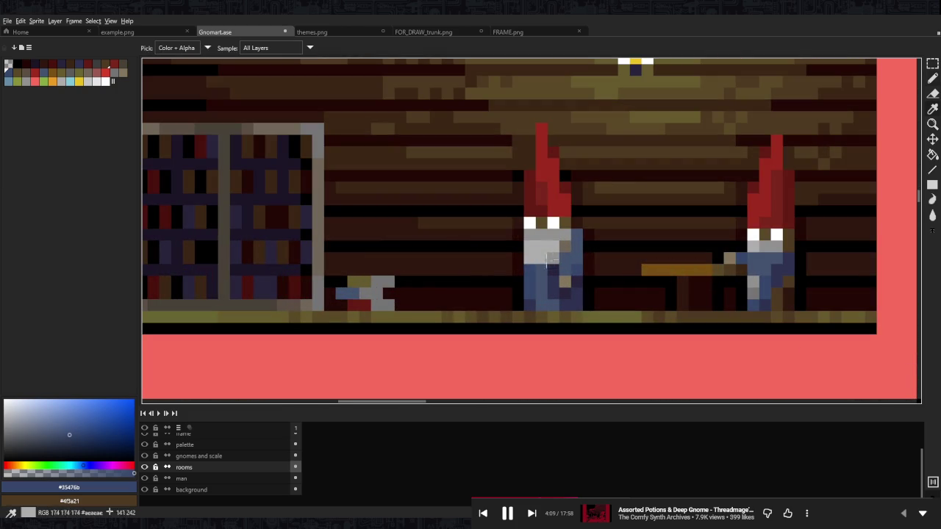
pyautogui.keyDown('alt'); pyautogui.click(541, 266); pyautogui.keyUp('alt')
pyautogui.scroll(-2, 542, 266)
pyautogui.scroll(-3, 588, 256)
pyautogui.scroll(2, 588, 256)
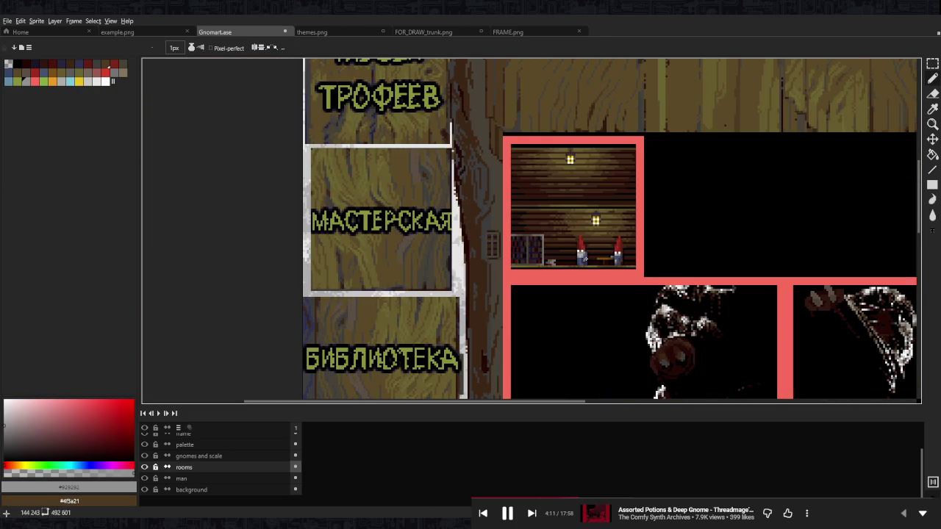
pyautogui.scroll(-1, 588, 255)
pyautogui.scroll(1, 588, 257)
pyautogui.scroll(-1, 581, 265)
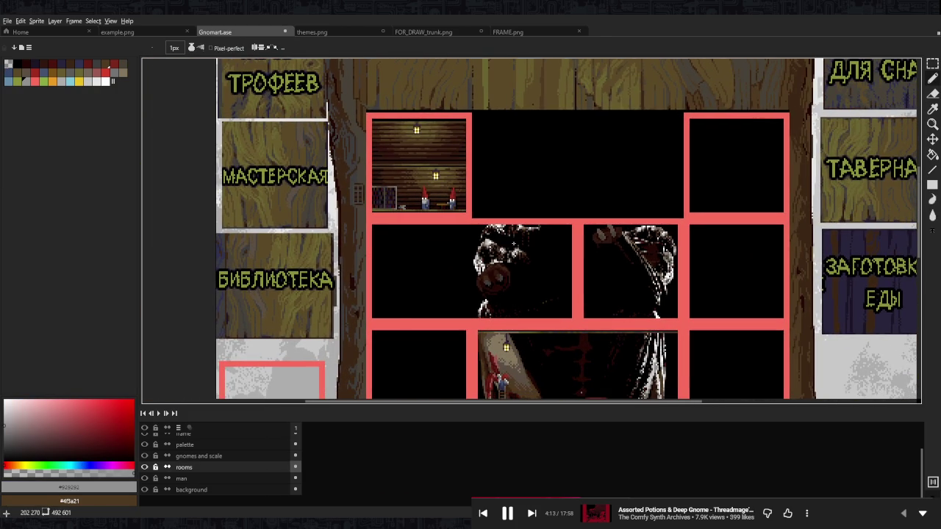
pyautogui.scroll(-1, 468, 213)
pyautogui.scroll(2, 432, 207)
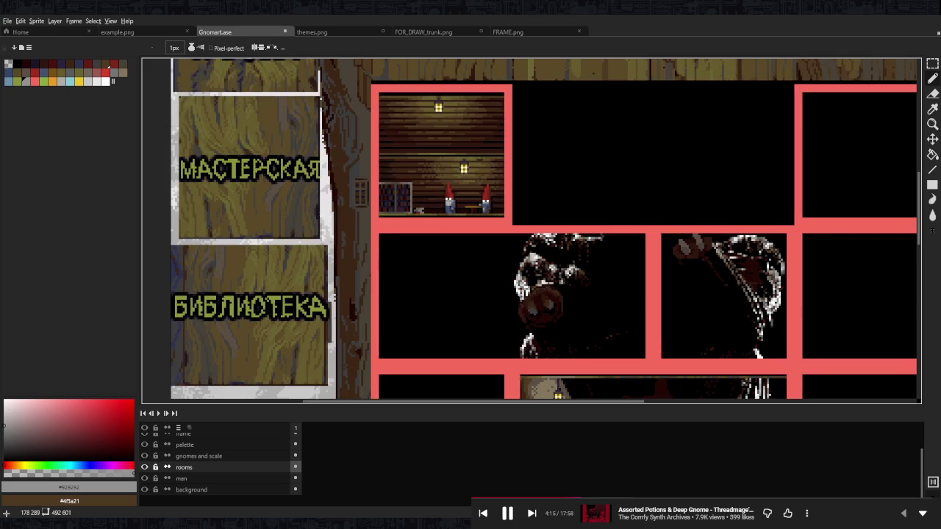
pyautogui.scroll(1, 432, 207)
pyautogui.scroll(-2, 441, 190)
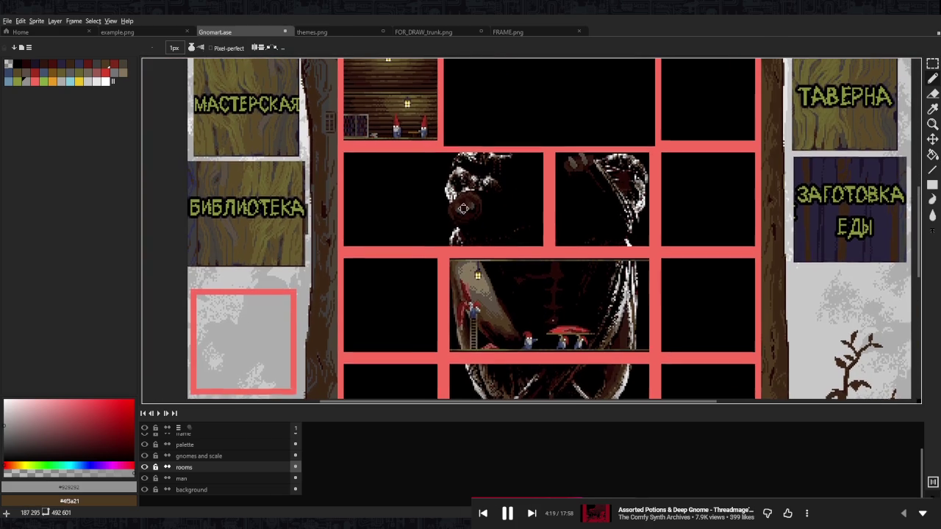
pyautogui.scroll(2, 474, 216)
pyautogui.scroll(1, 487, 232)
pyautogui.scroll(1, 487, 232)
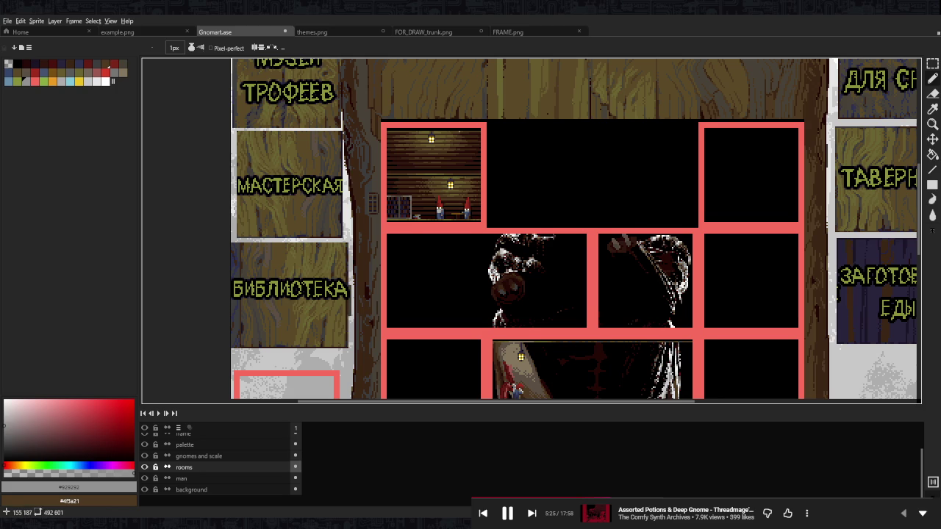
# - Move a marquee-selected plank strip up to the workshop's top edge, nudged one pixel left
pyautogui.moveTo(465, 128); pyautogui.dragTo(471, 148)
pyautogui.scroll(2, 419, 144)
pyautogui.scroll(3, 463, 163)
pyautogui.scroll(-2, 476, 186)
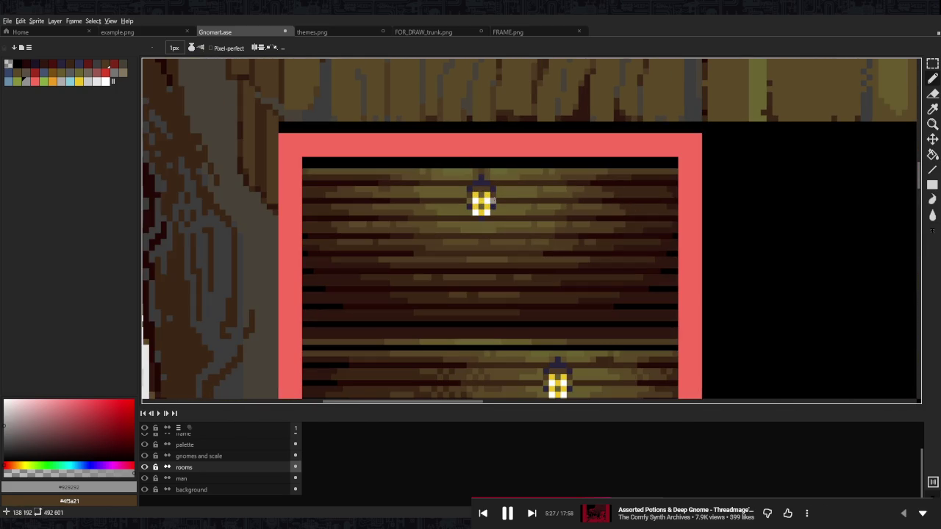
pyautogui.hscroll(1, 533, 257)
pyautogui.scroll(1, 516, 330)
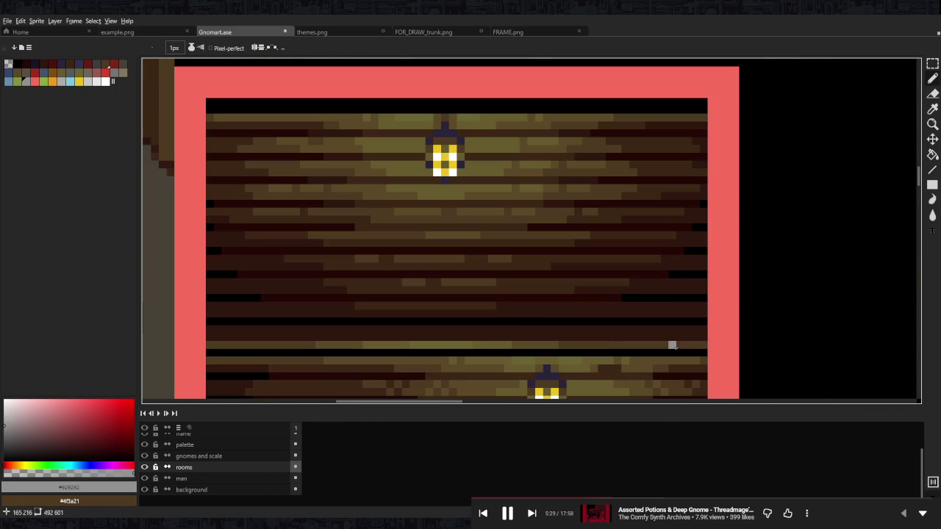
pyautogui.press('m')
pyautogui.moveTo(705, 361); pyautogui.dragTo(204, 360)
pyautogui.moveTo(497, 368); pyautogui.dragTo(506, 117)
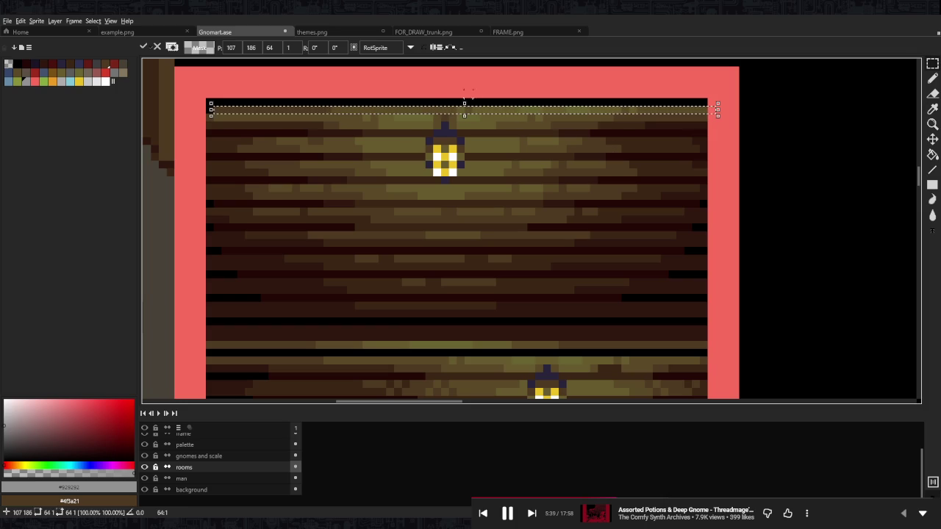
pyautogui.moveTo(424, 112); pyautogui.dragTo(414, 116)
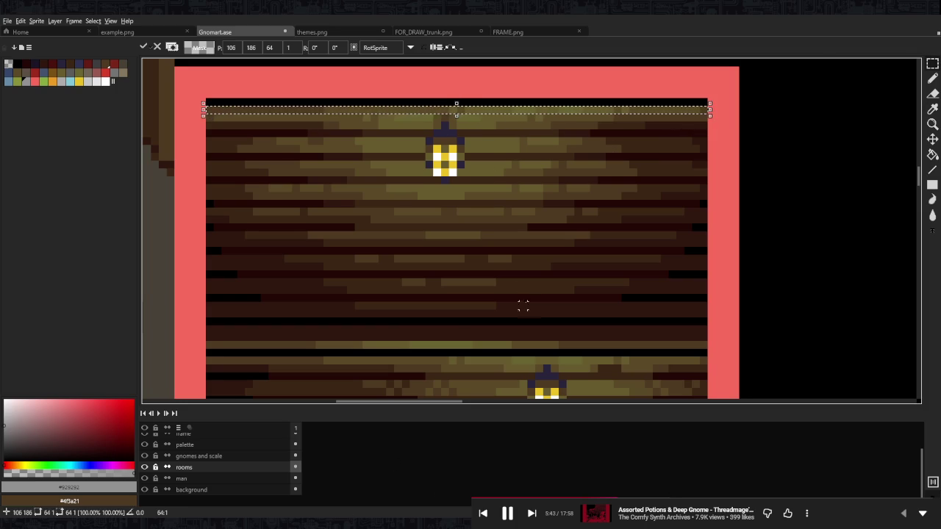
pyautogui.scroll(1, 498, 302)
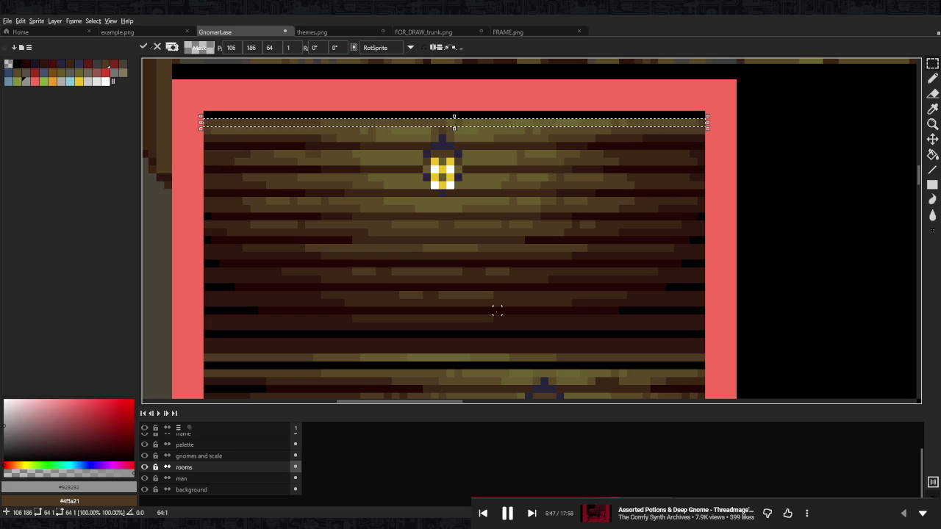
pyautogui.hscroll(-4, 497, 311)
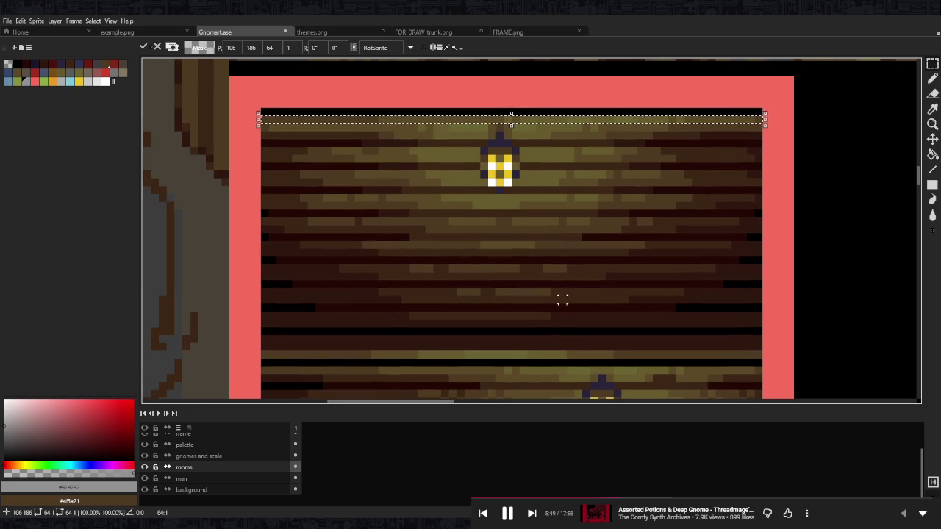
pyautogui.hotkey('ctrl', 'd')
# - Pencil a light olive #696431 highlight line along the top planks
pyautogui.scroll(2, 563, 287)
pyautogui.scroll(1, 571, 305)
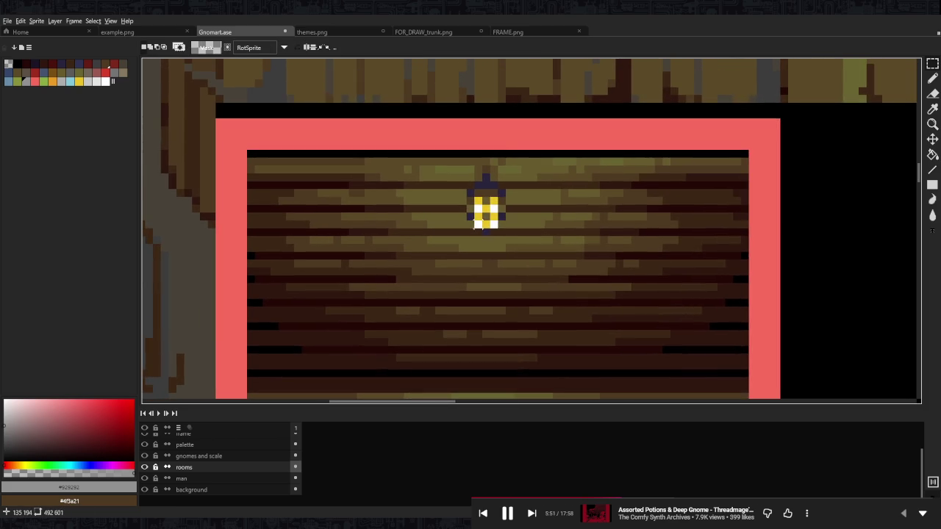
pyautogui.scroll(-2, 476, 227)
pyautogui.scroll(3, 476, 226)
pyautogui.press('b')
pyautogui.keyDown('alt'); pyautogui.click(385, 180); pyautogui.keyUp('alt')
pyautogui.moveTo(384, 179); pyautogui.dragTo(494, 173)
pyautogui.scroll(-2, 514, 176)
pyautogui.scroll(-2, 619, 181)
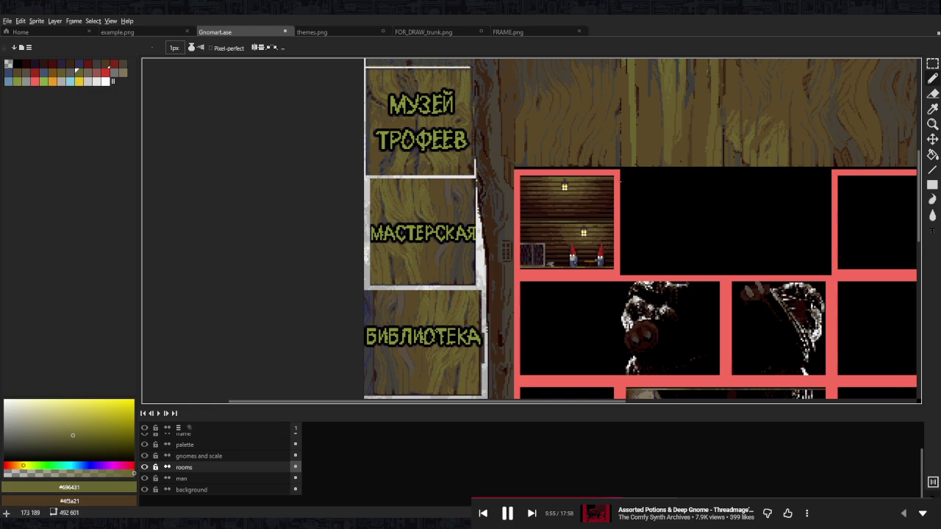
# - Sample plank browns #3d2716, #5b4a28 and #4f3a21 from the workshop planks
pyautogui.scroll(-1, 620, 182)
pyautogui.scroll(3, 590, 177)
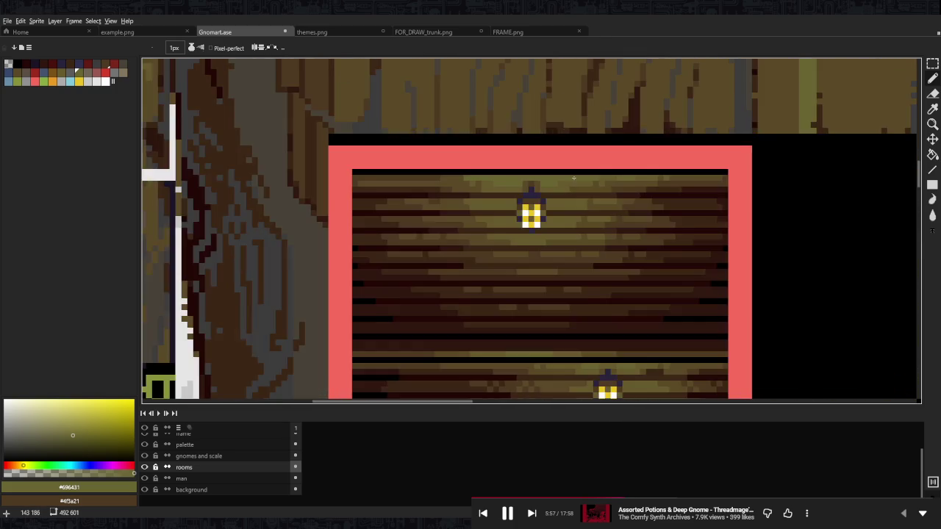
pyautogui.scroll(1, 610, 183)
pyautogui.keyDown('alt'); pyautogui.click(644, 193); pyautogui.keyUp('alt')
pyautogui.scroll(-2, 645, 194)
pyautogui.scroll(-1, 686, 199)
pyautogui.scroll(2, 668, 197)
pyautogui.scroll(1, 626, 176)
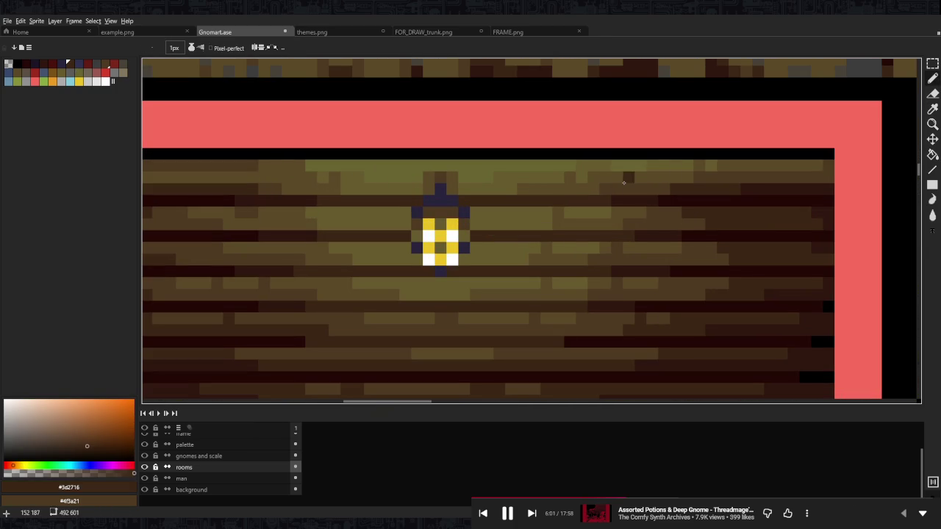
pyautogui.keyDown('alt'); pyautogui.click(530, 187); pyautogui.keyUp('alt')
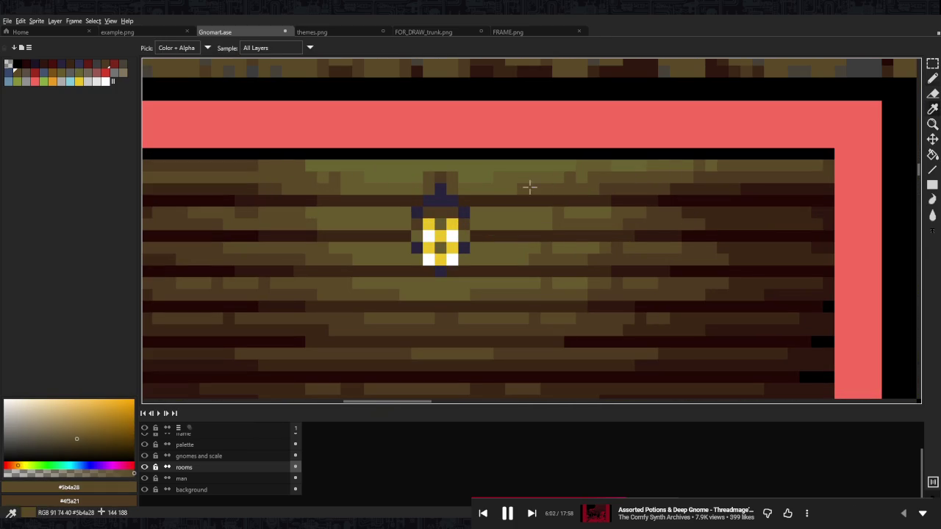
pyautogui.keyDown('alt'); pyautogui.click(608, 189); pyautogui.keyUp('alt')
pyautogui.keyDown('alt'); pyautogui.click(349, 189); pyautogui.keyUp('alt')
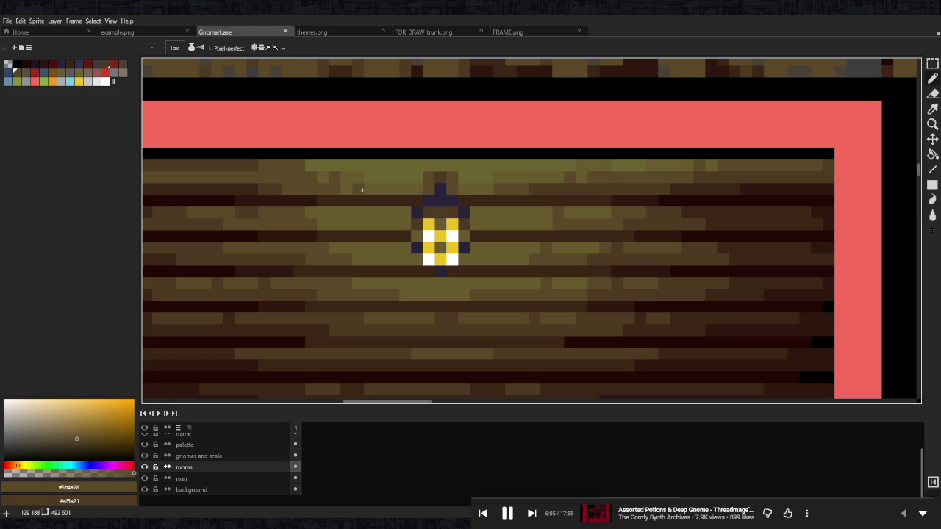
pyautogui.keyDown('alt'); pyautogui.click(315, 189); pyautogui.keyUp('alt')
pyautogui.keyDown('alt'); pyautogui.click(275, 189); pyautogui.keyUp('alt')
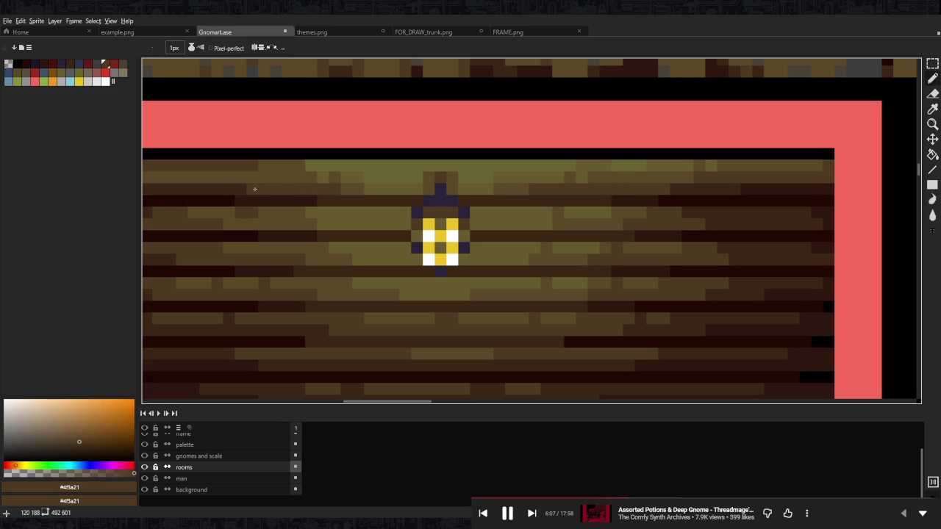
# - Paint a darkest-brown #2f170f line along the top plank row
pyautogui.moveTo(253, 189); pyautogui.dragTo(371, 204)
pyautogui.keyDown('alt'); pyautogui.click(400, 204); pyautogui.keyUp('alt')
pyautogui.moveTo(629, 203); pyautogui.dragTo(393, 199)
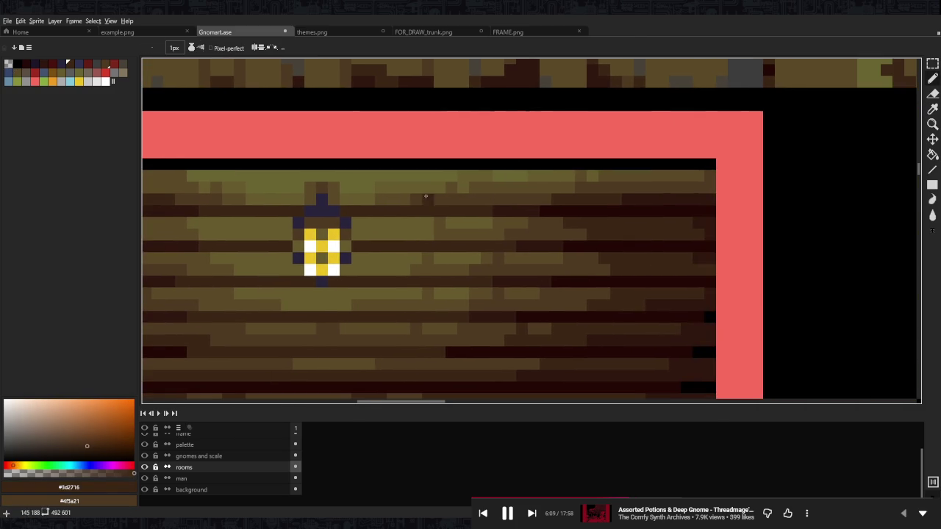
pyautogui.keyDown('alt'); pyautogui.click(581, 200); pyautogui.keyUp('alt')
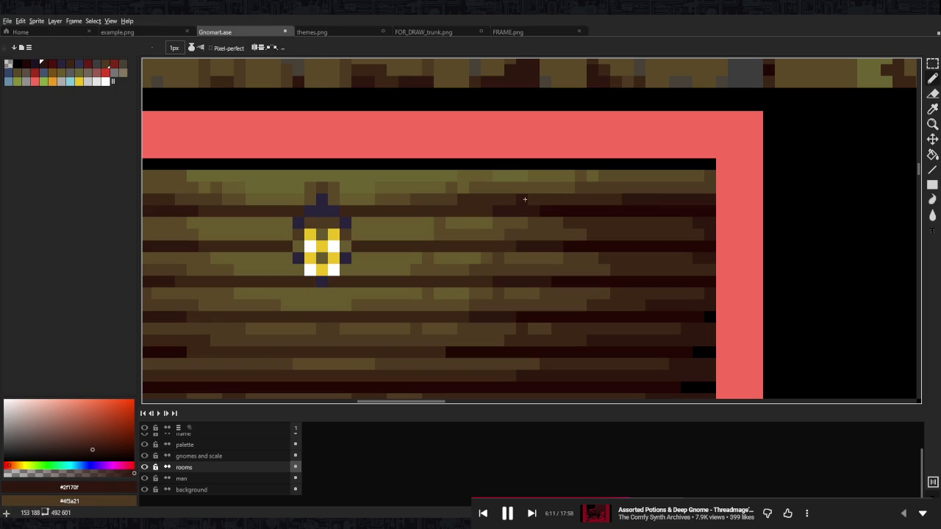
pyautogui.moveTo(336, 200); pyautogui.dragTo(675, 200)
pyautogui.moveTo(447, 200); pyautogui.dragTo(309, 200)
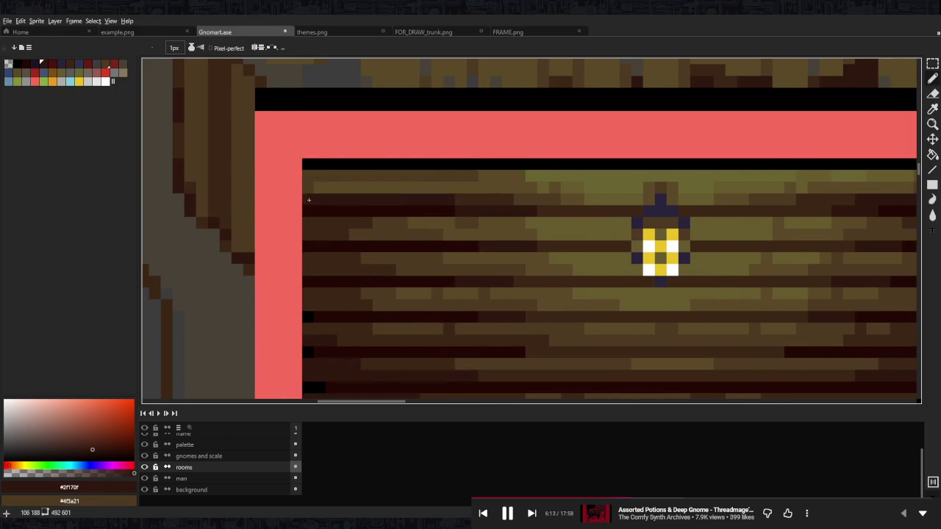
# - Paint black pixels at the left and right ends of the top plank row
pyautogui.keyDown('alt'); pyautogui.click(361, 209); pyautogui.keyUp('alt')
pyautogui.moveTo(352, 202); pyautogui.dragTo(308, 201)
pyautogui.scroll(1, 336, 185)
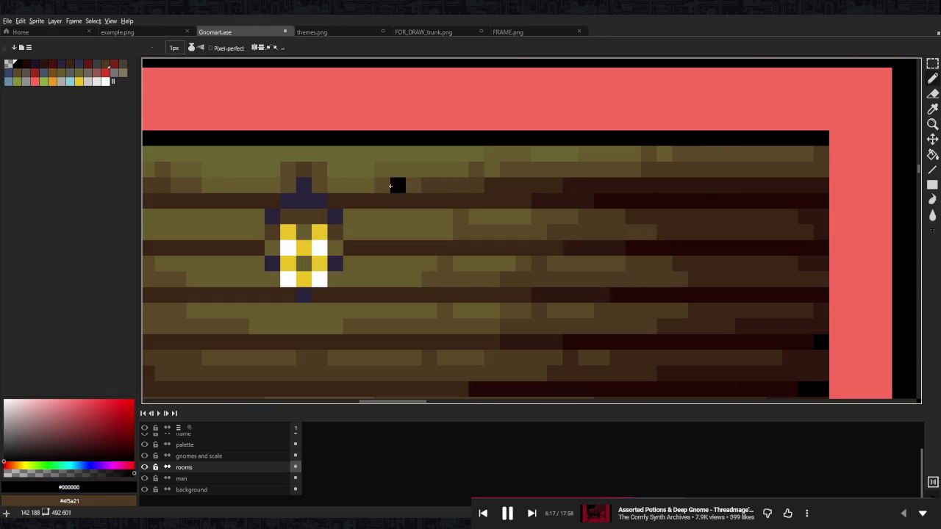
pyautogui.moveTo(695, 186); pyautogui.dragTo(809, 187)
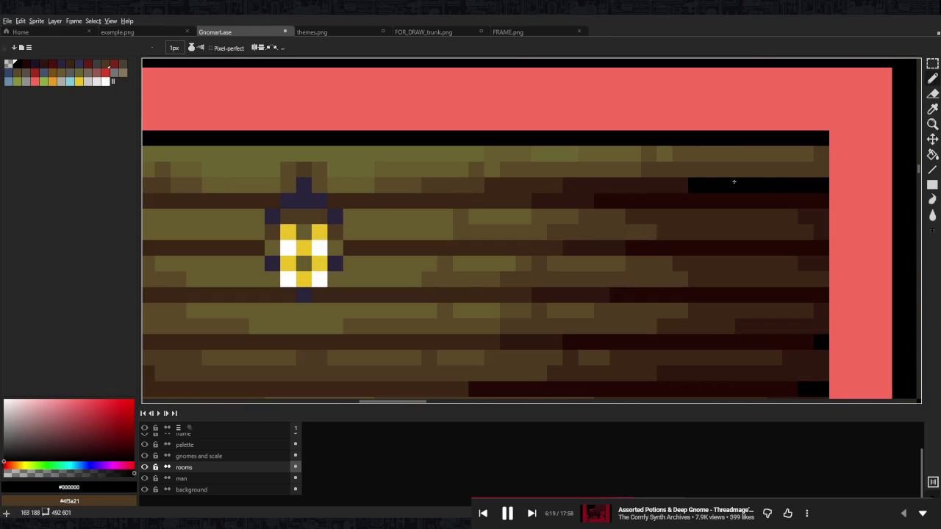
pyautogui.scroll(-3, 767, 183)
pyautogui.scroll(-1, 664, 177)
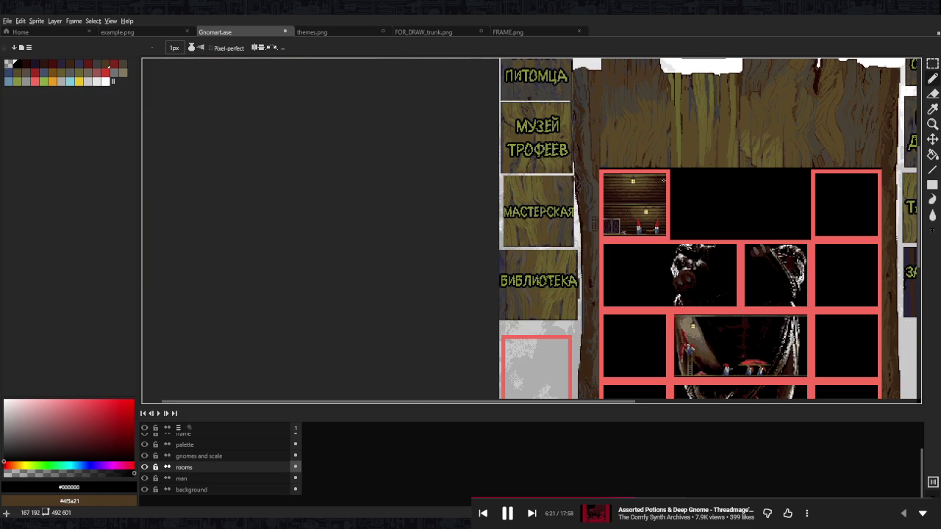
pyautogui.scroll(1, 653, 174)
pyautogui.scroll(1, 652, 174)
pyautogui.scroll(2, 653, 191)
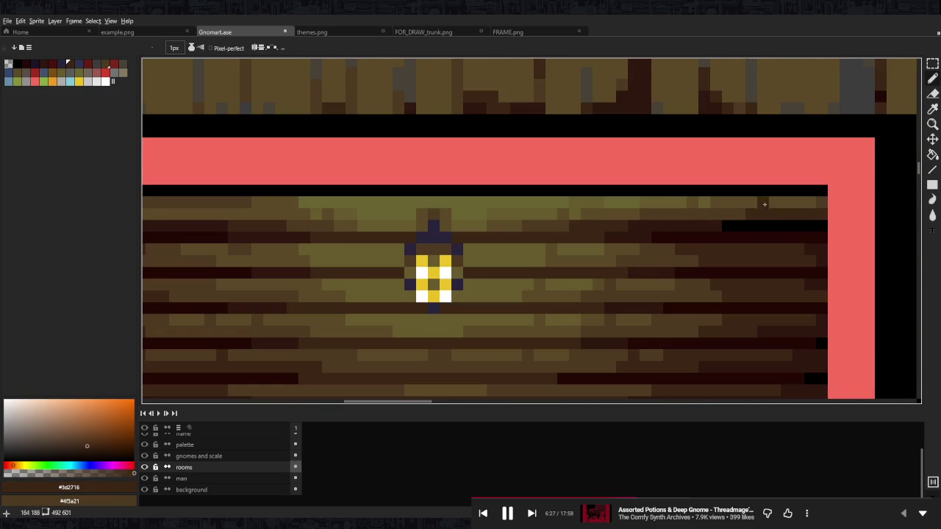
# - Resample plank browns, ending with dark brown #3d2716 as the drawing colour
pyautogui.moveTo(269, 183); pyautogui.dragTo(475, 186)
pyautogui.keyDown('alt'); pyautogui.click(375, 214); pyautogui.keyUp('alt')
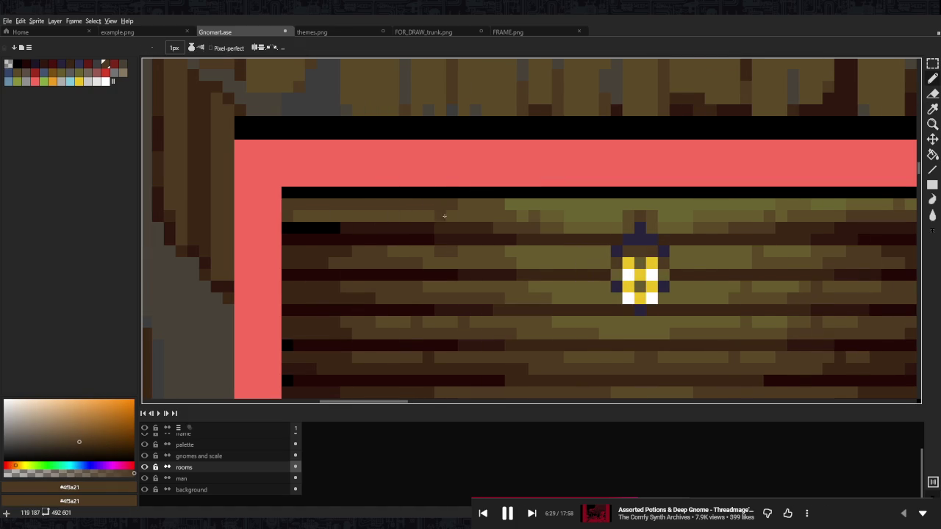
pyautogui.keyDown('alt'); pyautogui.click(463, 216); pyautogui.keyUp('alt')
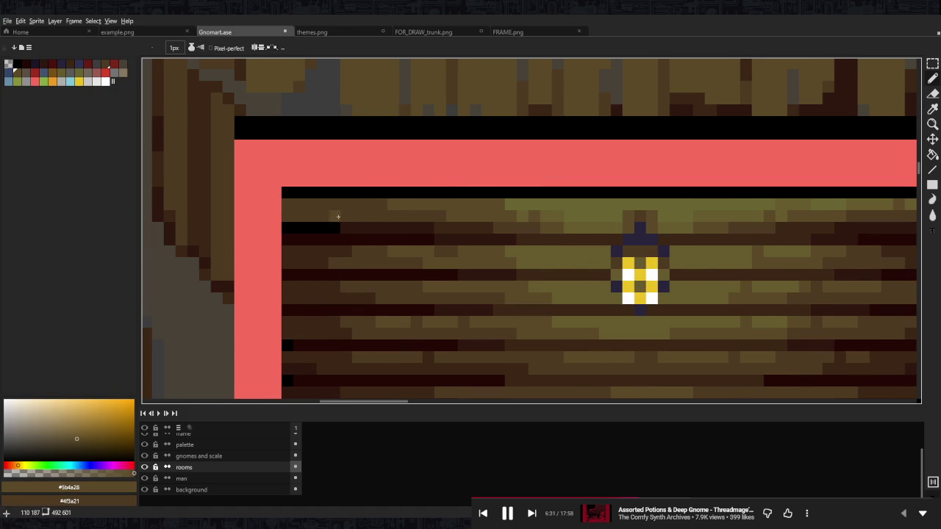
pyautogui.keyDown('alt'); pyautogui.click(453, 229); pyautogui.keyUp('alt')
pyautogui.scroll(-2, 389, 205)
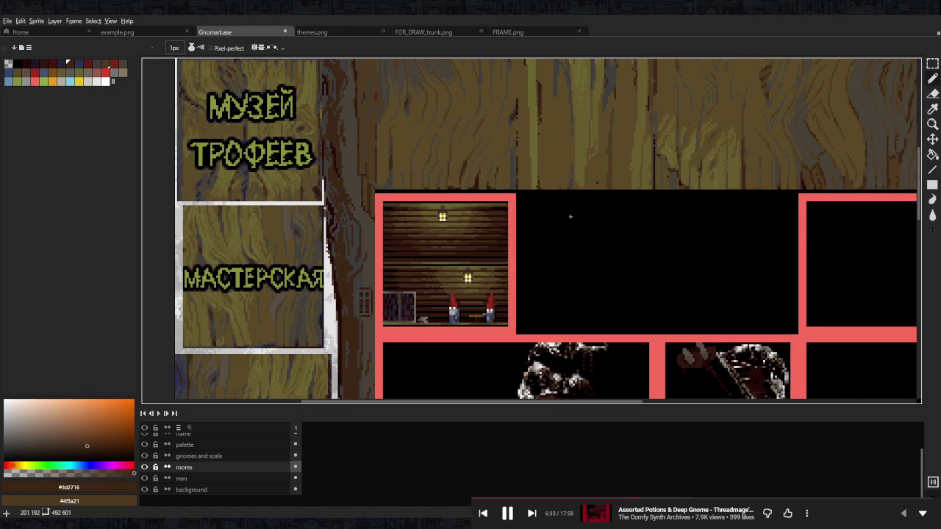
# - Save Gnomart.ase, then pan the view over the upper rooms
pyautogui.scroll(-1, 500, 200)
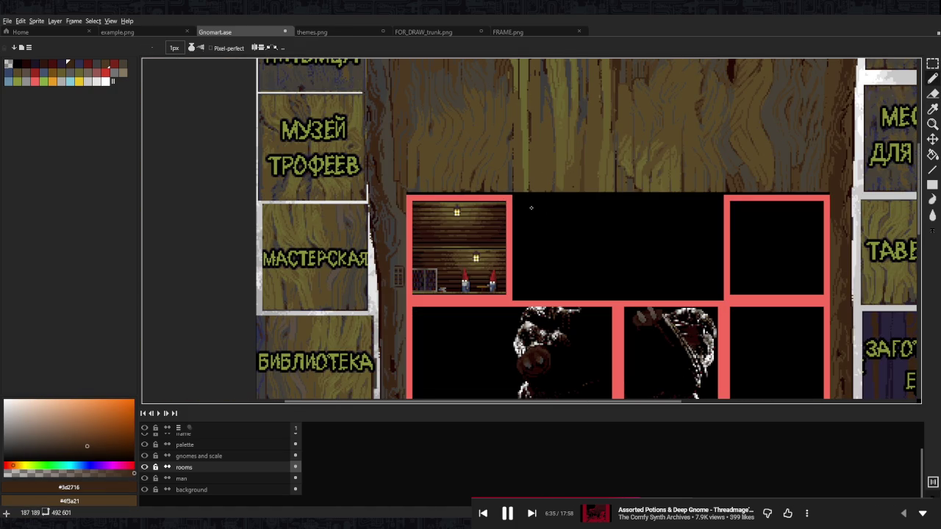
pyautogui.hotkey('ctrl', 's')
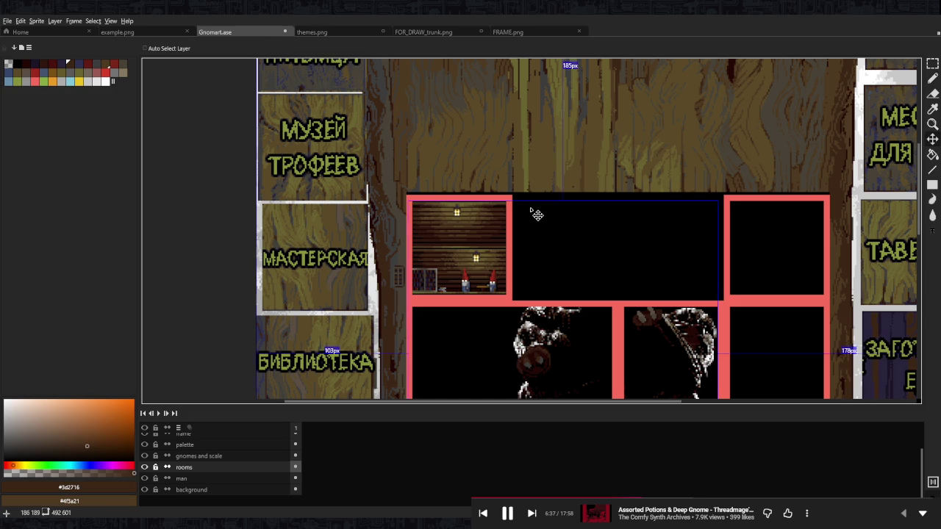
pyautogui.scroll(-1, 525, 135)
pyautogui.scroll(-1, 525, 134)
pyautogui.moveTo(537, 232)
pyautogui.mouseDown()
pyautogui.moveTo(526, 198)
pyautogui.moveTo(527, 233)
pyautogui.mouseUp()
pyautogui.scroll(3, 536, 199)
pyautogui.hscroll(-2, 549, 213)
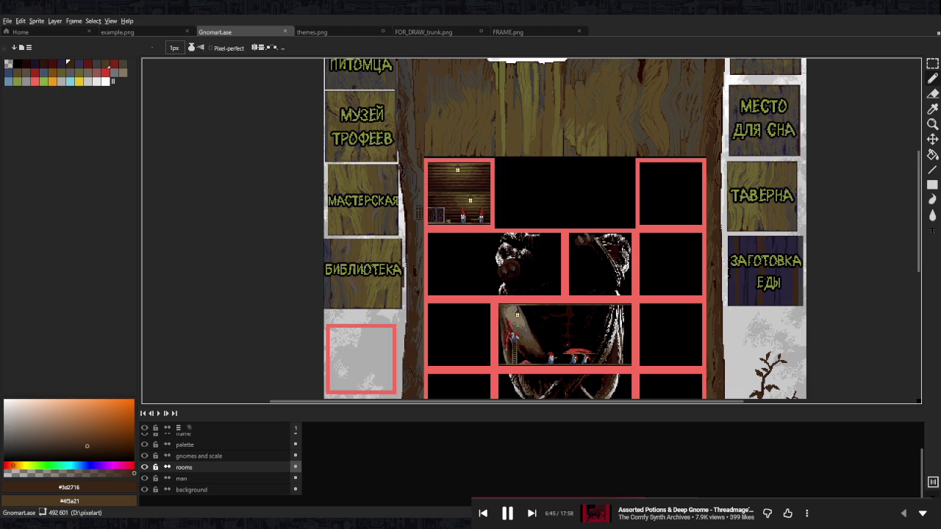
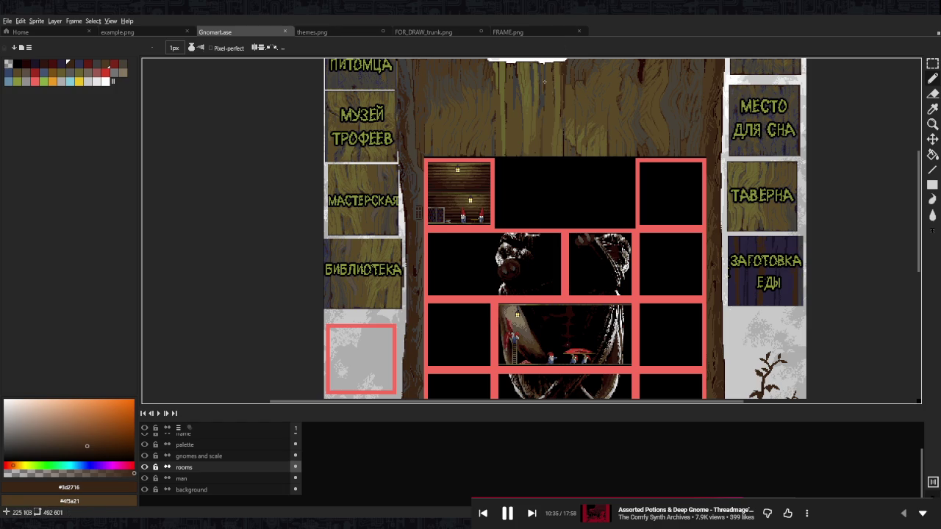
# - Draw a thin grey vertical line down the left side of the dark creature room
pyautogui.scroll(-5, 486, 186)
pyautogui.hscroll(4, 487, 185)
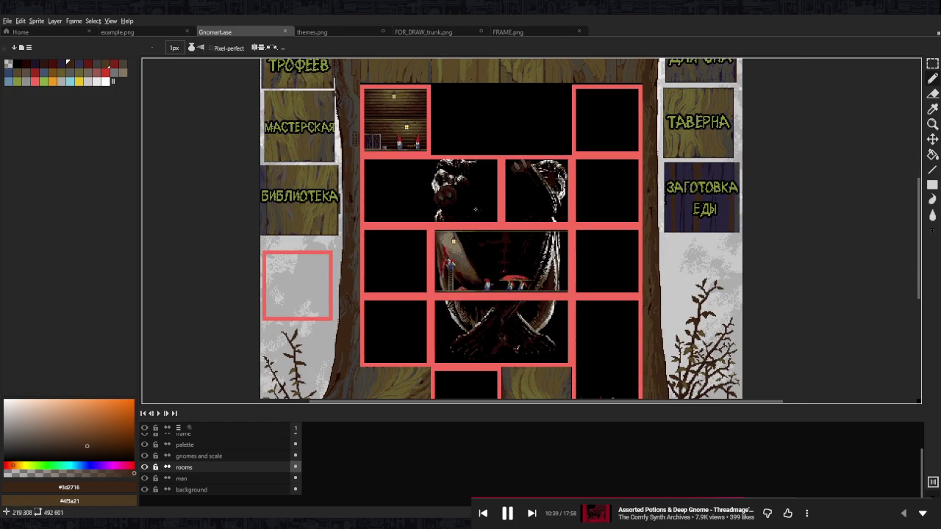
pyautogui.scroll(1, 437, 284)
pyautogui.scroll(-2, 331, 346)
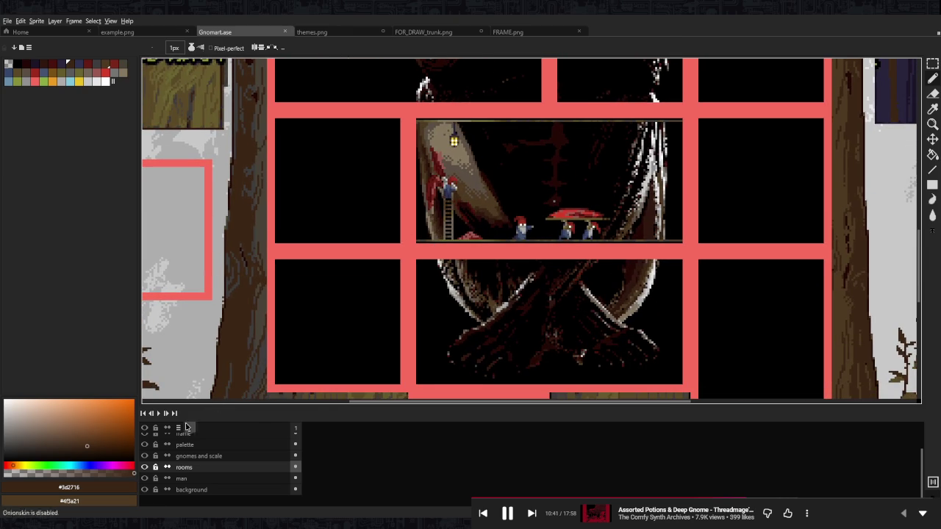
pyautogui.scroll(2, 413, 300)
pyautogui.scroll(2, 470, 265)
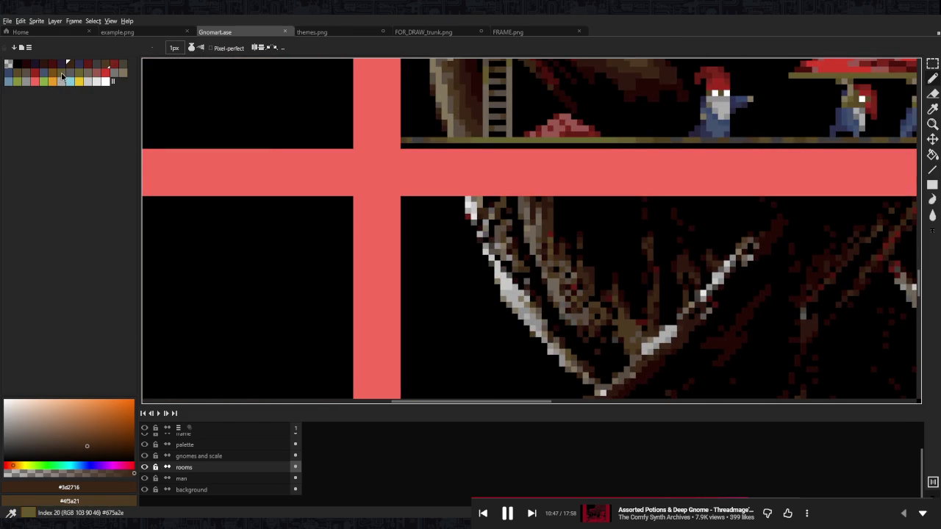
pyautogui.click(70, 76)
pyautogui.moveTo(420, 204); pyautogui.dragTo(421, 274)
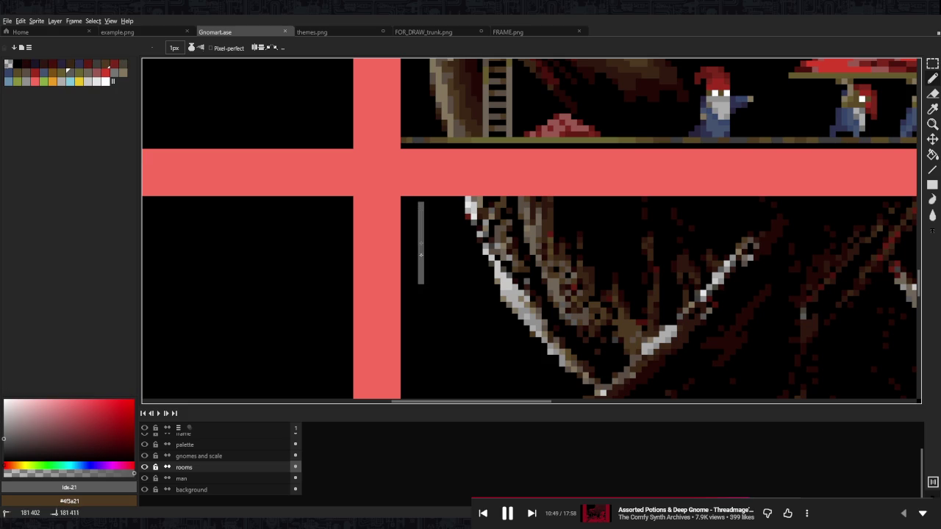
pyautogui.moveTo(426, 235); pyautogui.dragTo(433, 377)
pyautogui.scroll(-5, 432, 375)
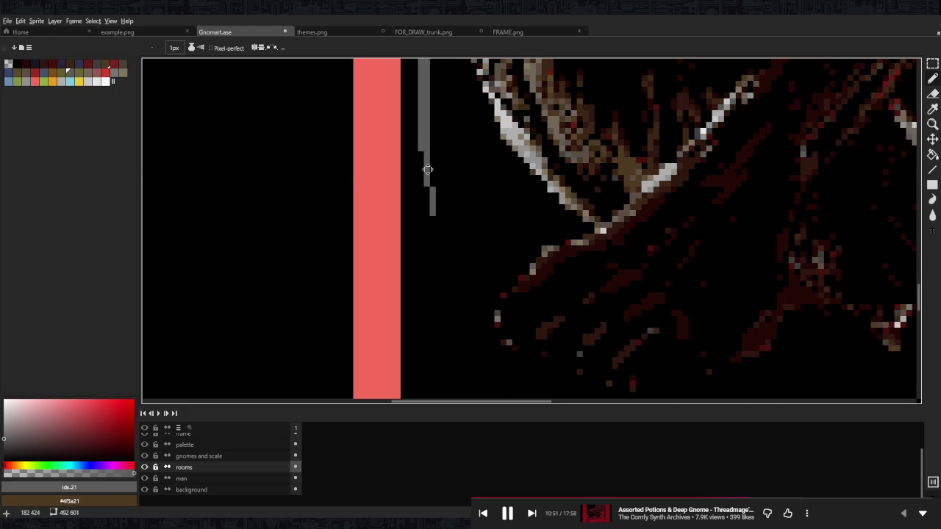
pyautogui.moveTo(427, 176); pyautogui.dragTo(420, 360)
# - Erase the stray grey branch drawn beside the vertical line
pyautogui.moveTo(419, 326); pyautogui.dragTo(403, 236)
pyautogui.scroll(-2, 403, 222)
pyautogui.press('e')
pyautogui.moveTo(402, 158); pyautogui.dragTo(423, 232)
pyautogui.scroll(-3, 407, 169)
pyautogui.press('b')
pyautogui.hotkey('shift', 'u')
pyautogui.scroll(-3, 441, 213)
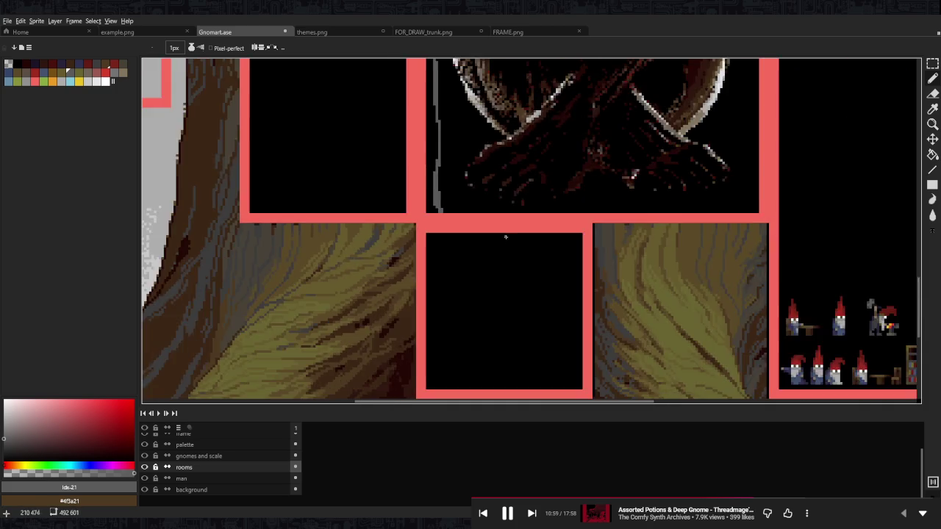
# - Draw a 58x47 grey filled rectangle in the empty bottom-centre room
pyautogui.scroll(1, 441, 224)
pyautogui.scroll(1, 445, 217)
pyautogui.scroll(1, 443, 236)
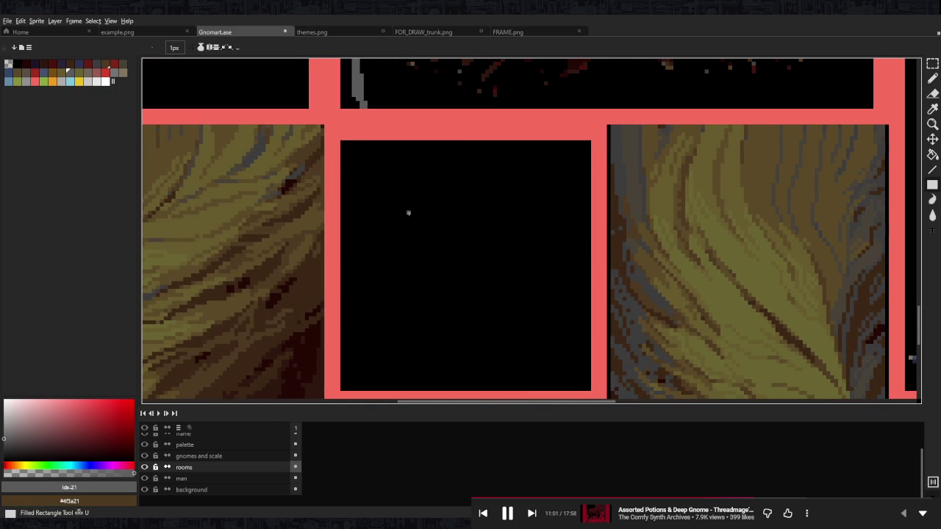
pyautogui.moveTo(352, 146); pyautogui.dragTo(574, 378)
pyautogui.hotkey('ctrl', 'z')
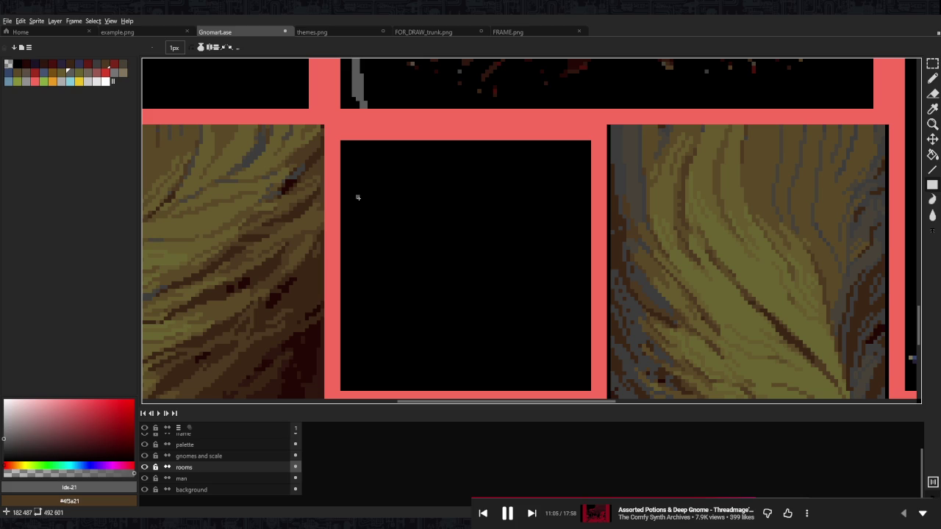
pyautogui.moveTo(356, 203)
pyautogui.mouseDown()
pyautogui.moveTo(582, 383)
pyautogui.moveTo(594, 93)
pyautogui.mouseUp()
pyautogui.scroll(1, 551, 315)
# - Tidy the block's right and left edges, then magic-wand select the grey block
pyautogui.press('e')
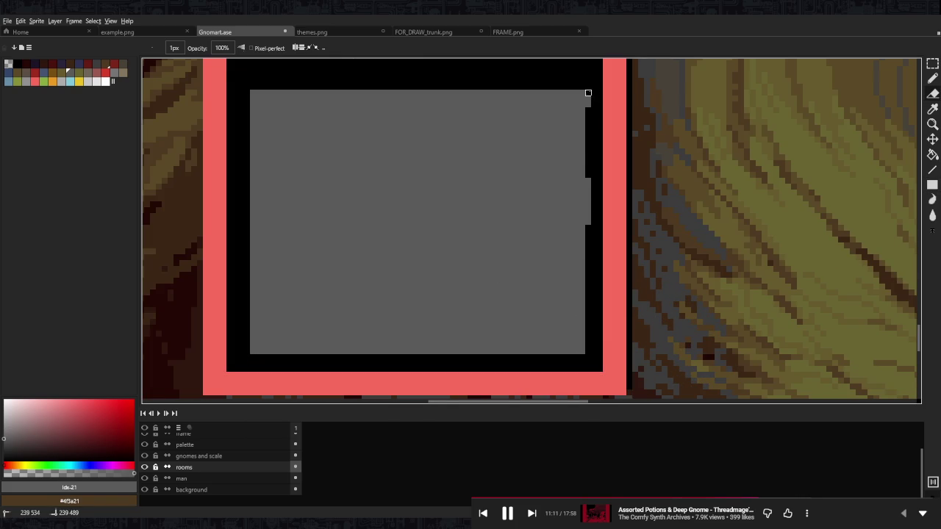
pyautogui.moveTo(588, 192); pyautogui.dragTo(586, 232)
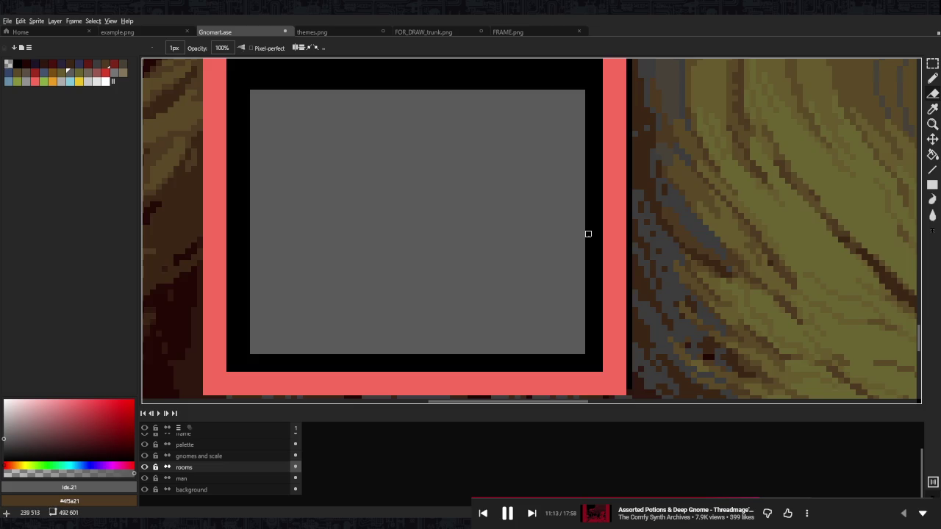
pyautogui.scroll(-3, 586, 233)
pyautogui.scroll(3, 566, 213)
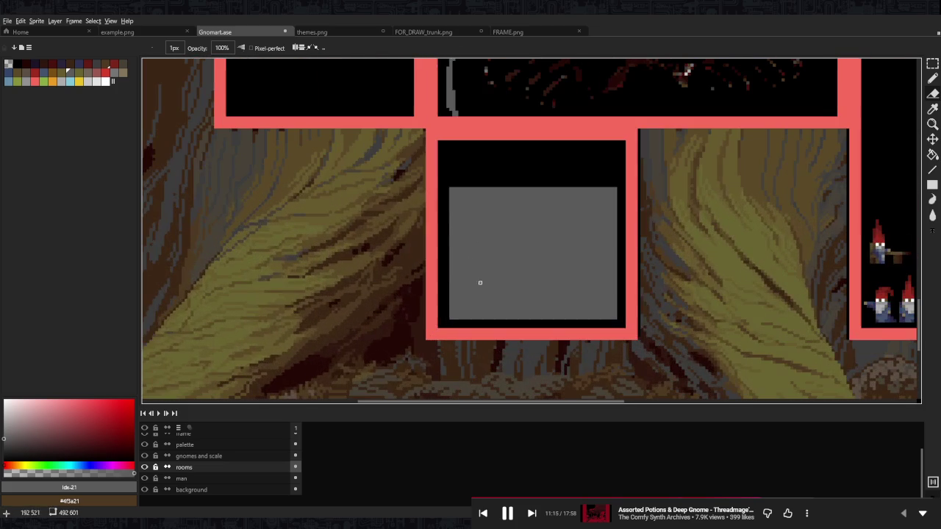
pyautogui.moveTo(448, 293); pyautogui.dragTo(449, 229)
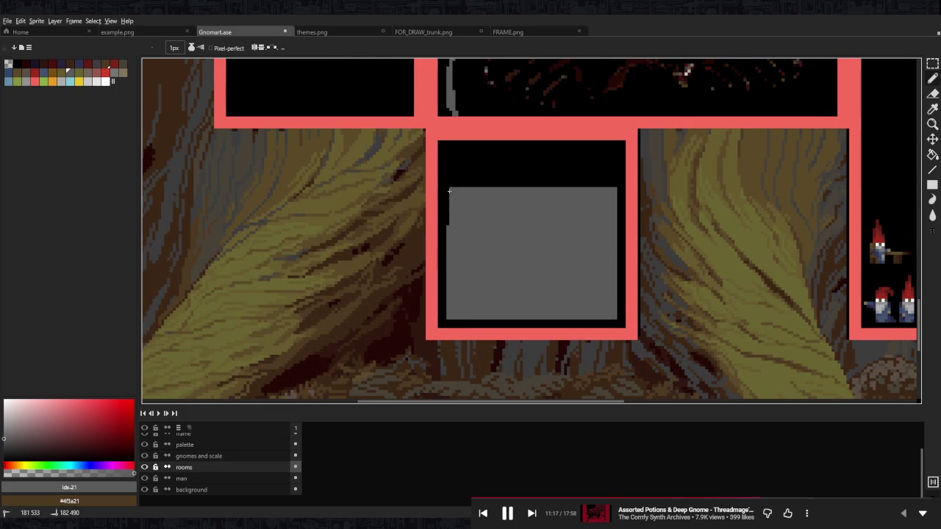
pyautogui.scroll(2, 584, 308)
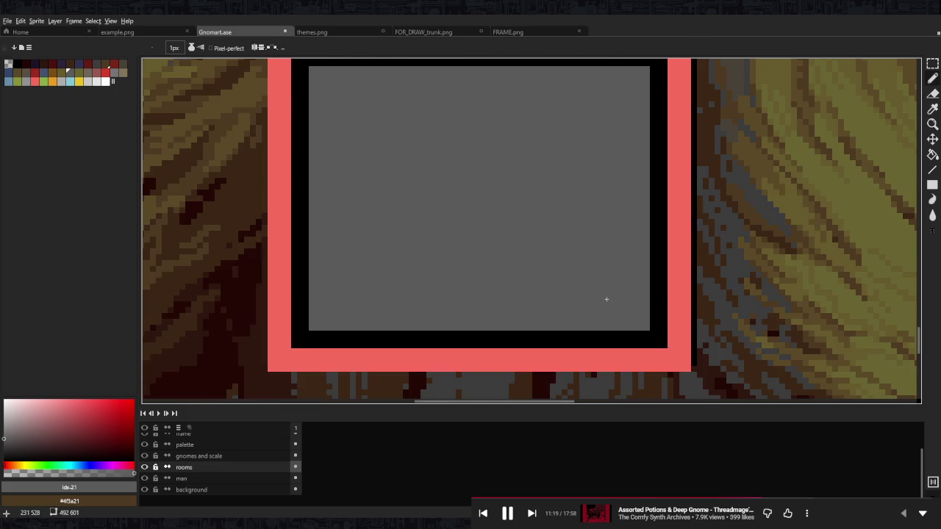
pyautogui.press('w')
pyautogui.click(557, 220)
pyautogui.scroll(-3, 553, 214)
pyautogui.scroll(-3, 552, 213)
pyautogui.scroll(4, 492, 218)
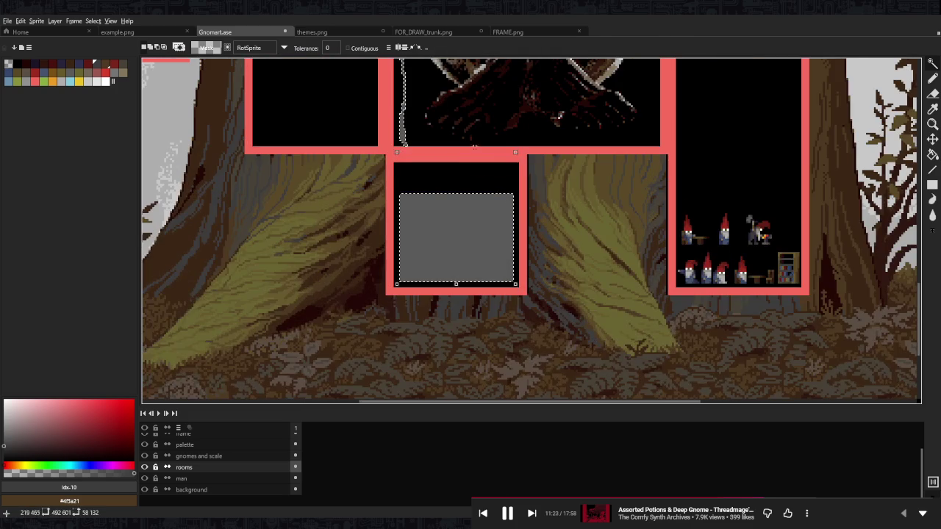
# - Shade the block's right edge and curving left edge in darker grey
pyautogui.scroll(2, 481, 224)
pyautogui.press('b')
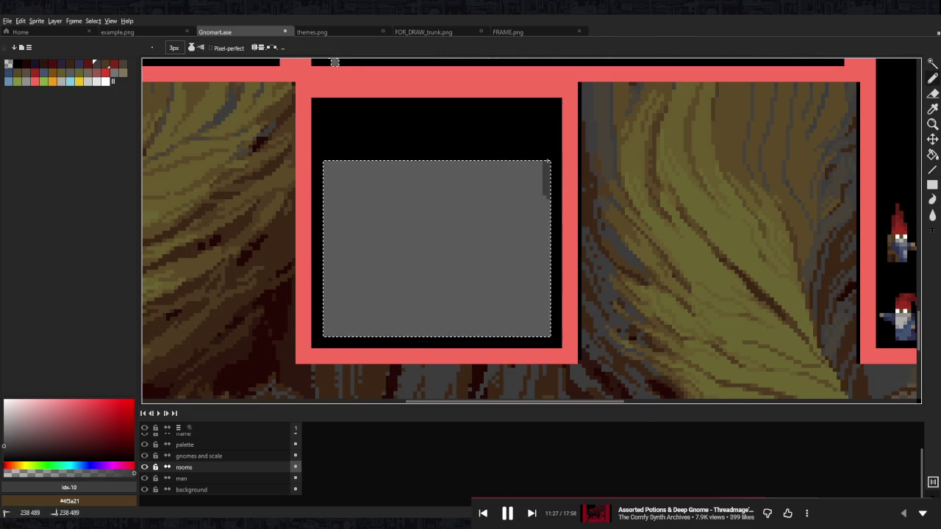
pyautogui.moveTo(540, 293)
pyautogui.mouseDown()
pyautogui.moveTo(519, 327)
pyautogui.moveTo(338, 329)
pyautogui.moveTo(341, 315)
pyautogui.mouseUp()
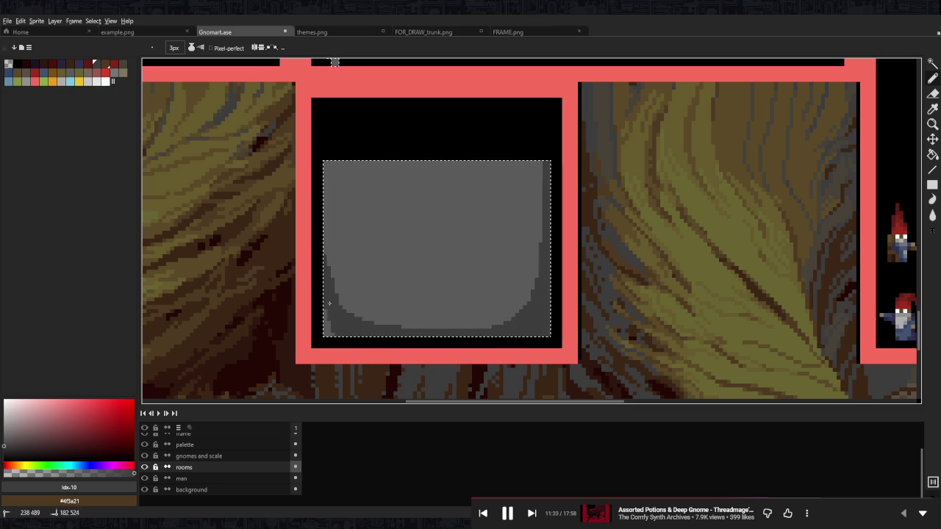
pyautogui.moveTo(330, 167); pyautogui.dragTo(330, 266)
pyautogui.moveTo(331, 231)
pyautogui.mouseDown()
pyautogui.moveTo(345, 308)
pyautogui.moveTo(361, 326)
pyautogui.mouseUp()
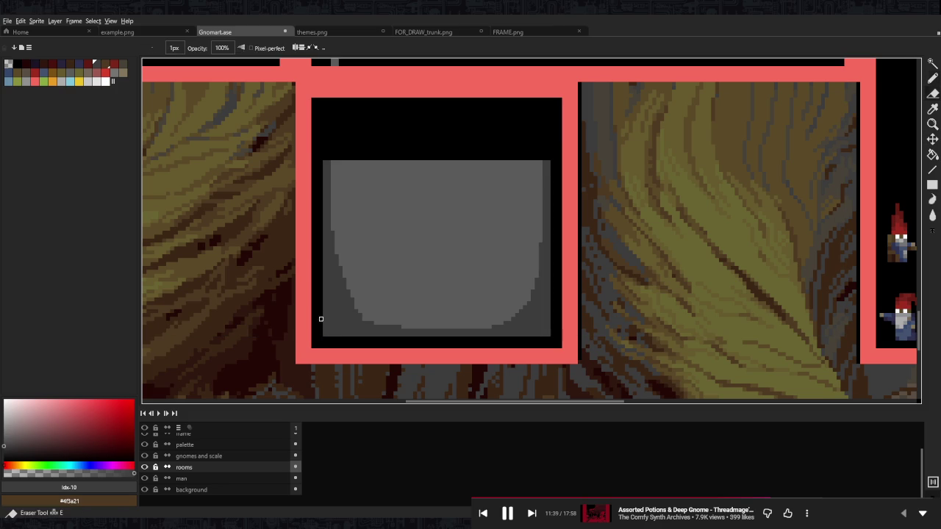
# - Outline the pot's bottom-left curve and lower right edge in black
pyautogui.keyDown('alt'); pyautogui.click(321, 296); pyautogui.keyUp('alt')
pyautogui.moveTo(322, 295); pyautogui.dragTo(339, 336)
pyautogui.moveTo(544, 302)
pyautogui.mouseDown()
pyautogui.moveTo(550, 330)
pyautogui.moveTo(548, 283)
pyautogui.mouseUp()
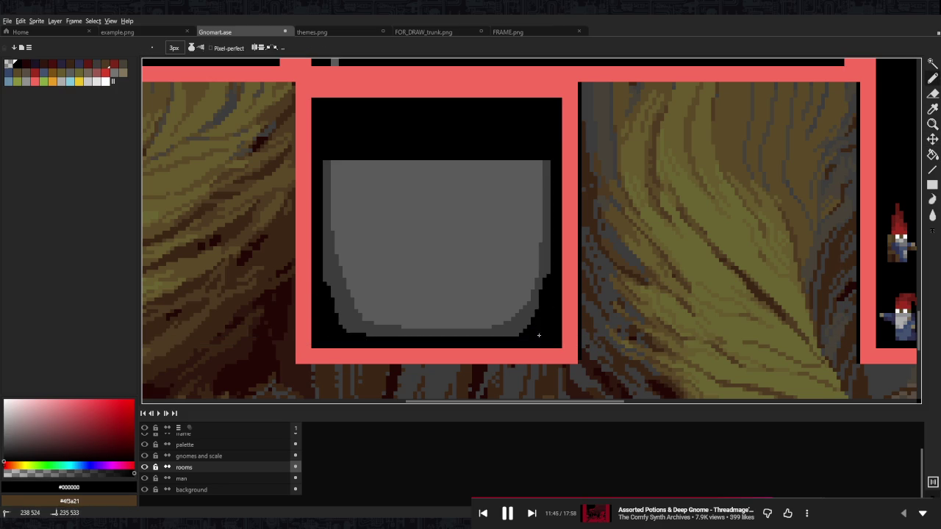
pyautogui.moveTo(551, 242); pyautogui.dragTo(551, 300)
pyautogui.moveTo(375, 334)
pyautogui.mouseDown()
pyautogui.moveTo(336, 319)
pyautogui.moveTo(324, 266)
pyautogui.mouseUp()
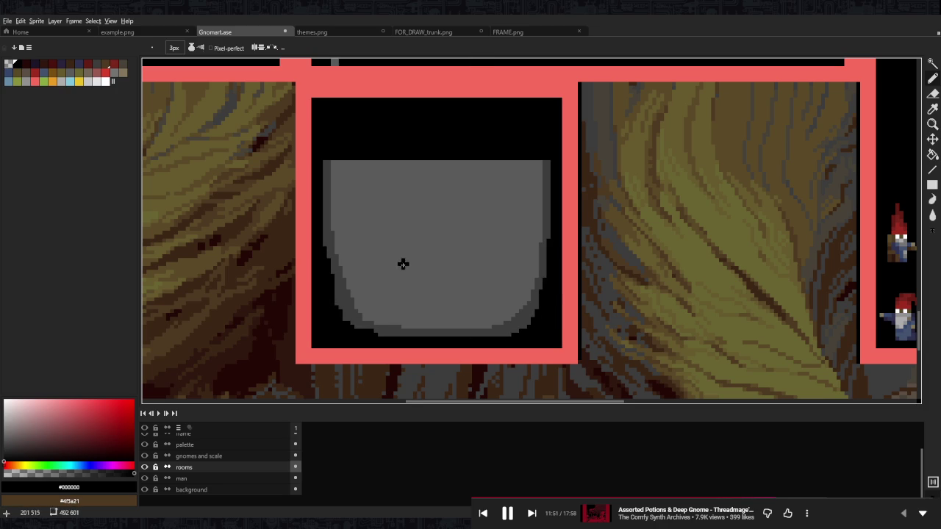
# - Shape the left foot in dark grey #3d3d3d and lighten the bottom-right curve with #5b5b5b
pyautogui.scroll(2, 394, 267)
pyautogui.keyDown('alt'); pyautogui.click(353, 309); pyautogui.keyUp('alt')
pyautogui.moveTo(354, 334); pyautogui.dragTo(342, 314)
pyautogui.moveTo(323, 349); pyautogui.dragTo(357, 283)
pyautogui.moveTo(335, 312)
pyautogui.mouseDown()
pyautogui.moveTo(362, 344)
pyautogui.moveTo(353, 361)
pyautogui.mouseUp()
pyautogui.keyDown('alt'); pyautogui.click(397, 313); pyautogui.keyUp('alt')
pyautogui.moveTo(671, 318)
pyautogui.mouseDown()
pyautogui.moveTo(709, 362)
pyautogui.moveTo(684, 321)
pyautogui.moveTo(728, 323)
pyautogui.moveTo(758, 354)
pyautogui.mouseUp()
# - Paint #5b5b5b grey along the pot's bottom-left and bottom-right inner edges
pyautogui.keyDown('alt'); pyautogui.click(723, 320); pyautogui.keyUp('alt')
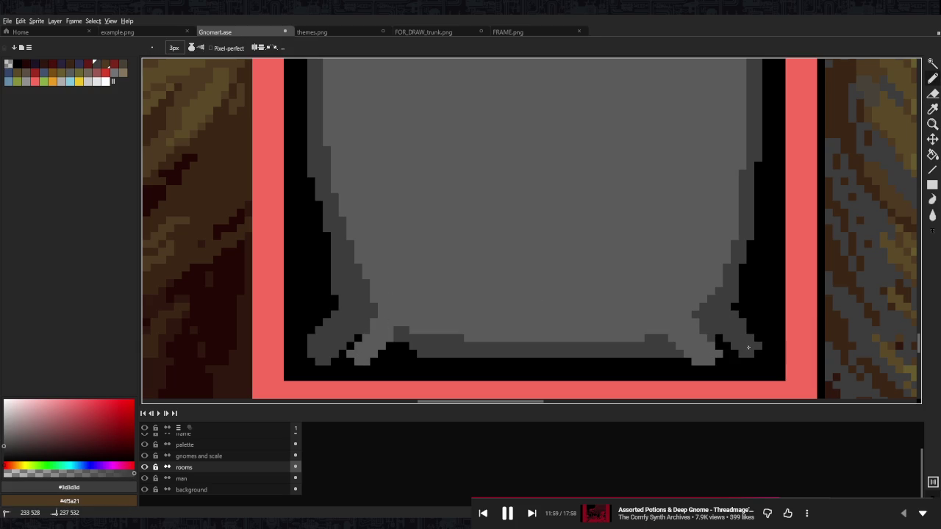
pyautogui.scroll(-5, 733, 285)
pyautogui.scroll(5, 710, 278)
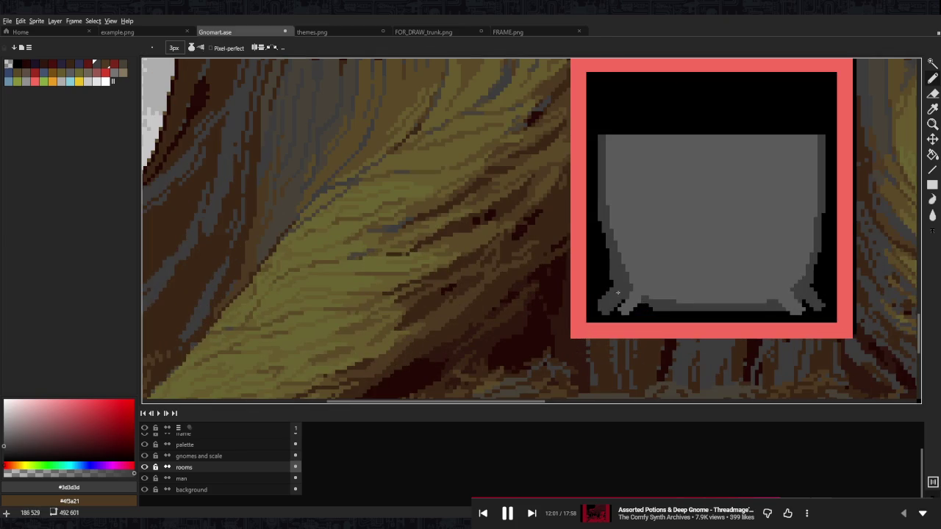
pyautogui.keyDown('alt'); pyautogui.click(605, 280); pyautogui.keyUp('alt')
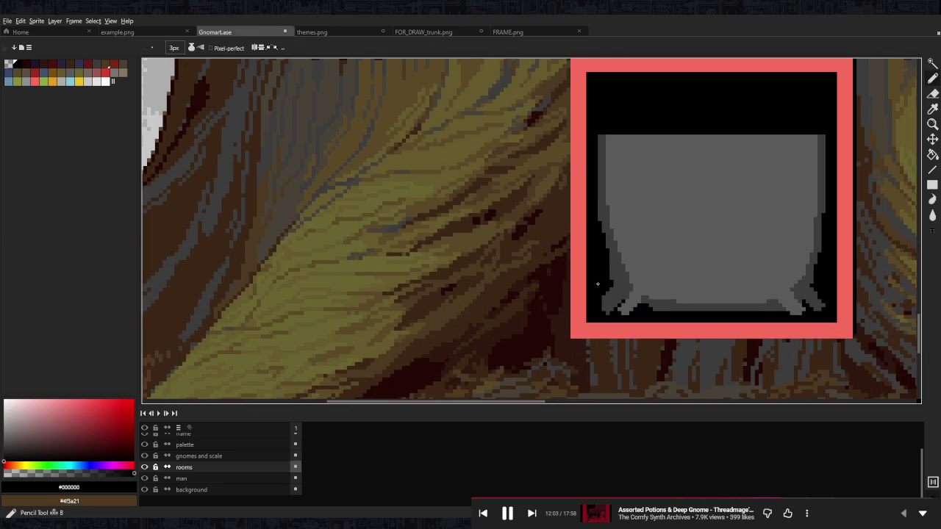
pyautogui.keyDown('alt'); pyautogui.click(621, 290); pyautogui.keyUp('alt')
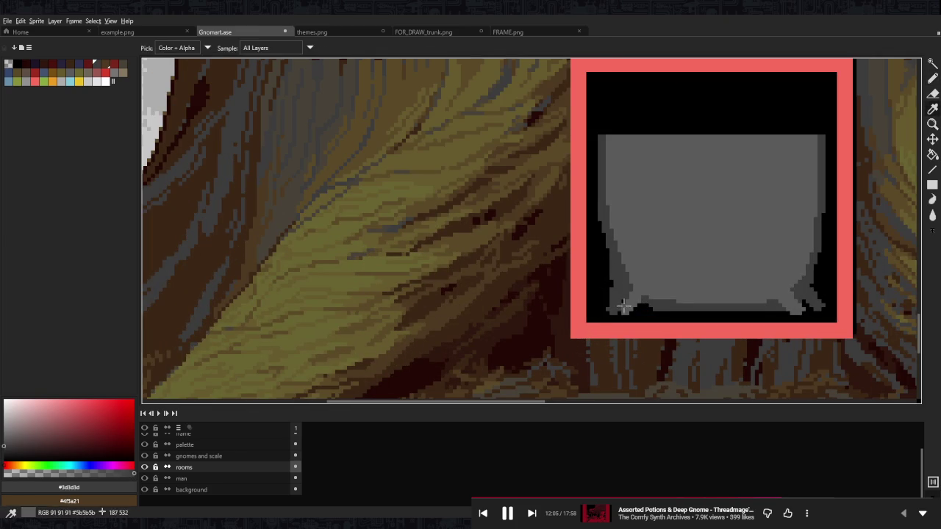
pyautogui.moveTo(631, 291); pyautogui.dragTo(604, 316)
pyautogui.scroll(2, 736, 294)
pyautogui.scroll(1, 735, 301)
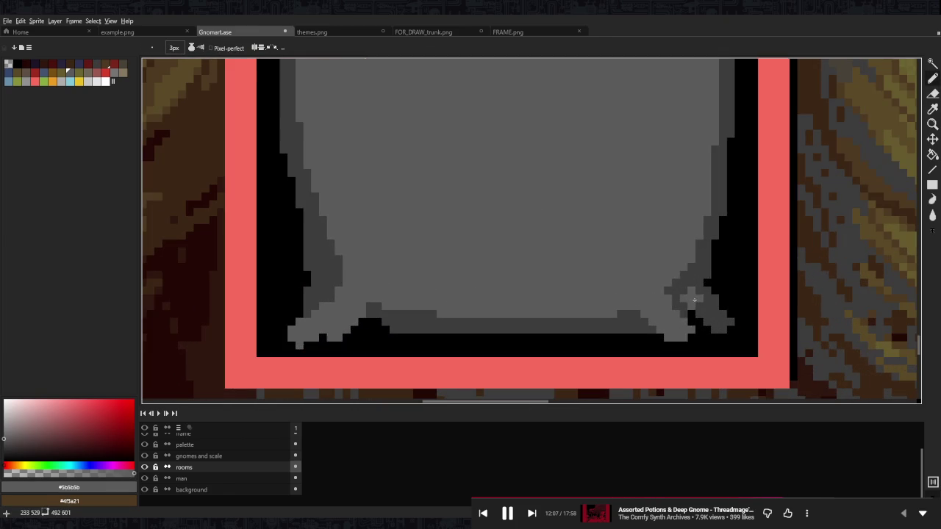
pyautogui.moveTo(694, 323)
pyautogui.mouseDown()
pyautogui.moveTo(671, 294)
pyautogui.moveTo(723, 329)
pyautogui.moveTo(716, 303)
pyautogui.mouseUp()
# - Draw a black outline along the pot's bottom and touch up its bottom-left
pyautogui.keyDown('alt'); pyautogui.click(728, 315); pyautogui.keyUp('alt')
pyautogui.moveTo(639, 324)
pyautogui.mouseDown()
pyautogui.moveTo(392, 322)
pyautogui.moveTo(621, 324)
pyautogui.moveTo(669, 341)
pyautogui.mouseUp()
pyautogui.moveTo(344, 342); pyautogui.dragTo(347, 328)
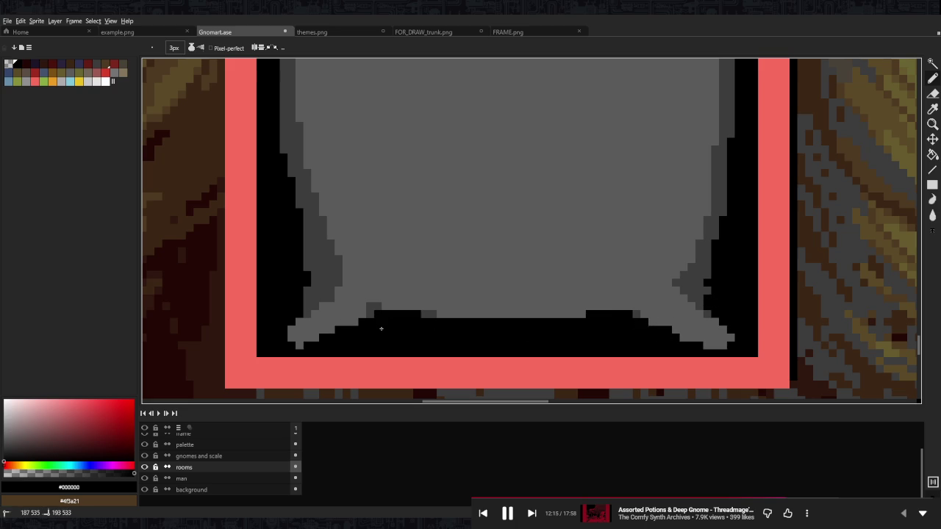
pyautogui.scroll(-5, 433, 269)
pyautogui.scroll(3, 416, 263)
pyautogui.keyDown('alt'); pyautogui.click(397, 272); pyautogui.keyUp('alt')
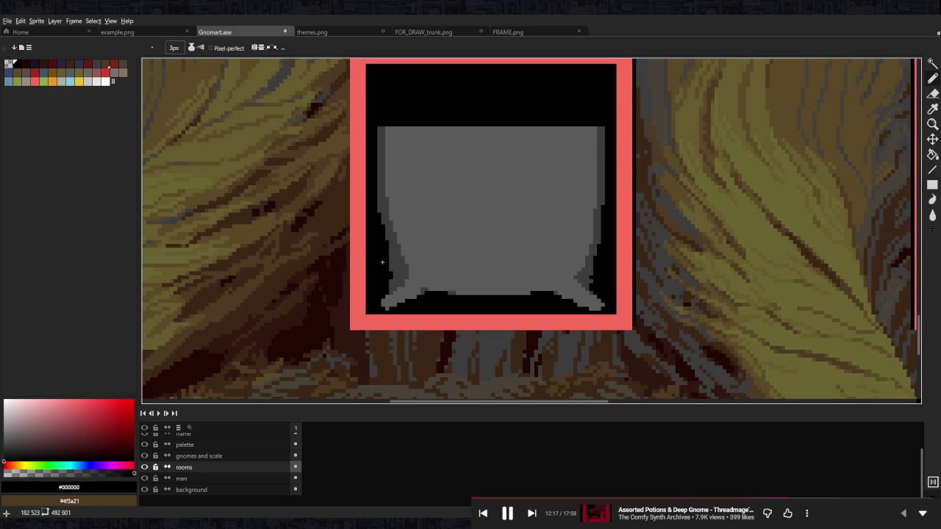
pyautogui.scroll(-4, 384, 286)
pyautogui.scroll(4, 552, 270)
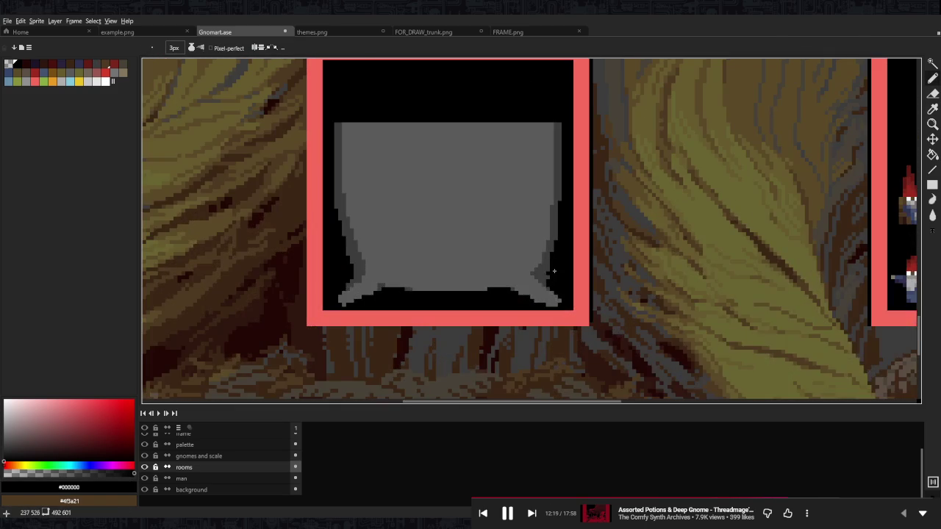
pyautogui.scroll(-3, 558, 260)
pyautogui.scroll(1, 527, 290)
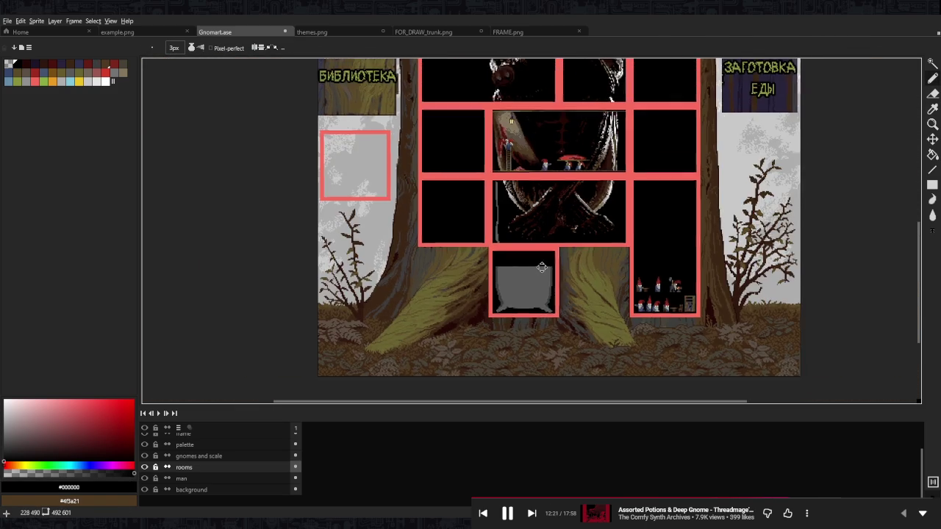
pyautogui.scroll(2, 527, 291)
pyautogui.scroll(1, 527, 297)
# - Cover the dark streaks across the cauldron's middle with lighter grey
pyautogui.keyDown('alt'); pyautogui.click(527, 297); pyautogui.keyUp('alt')
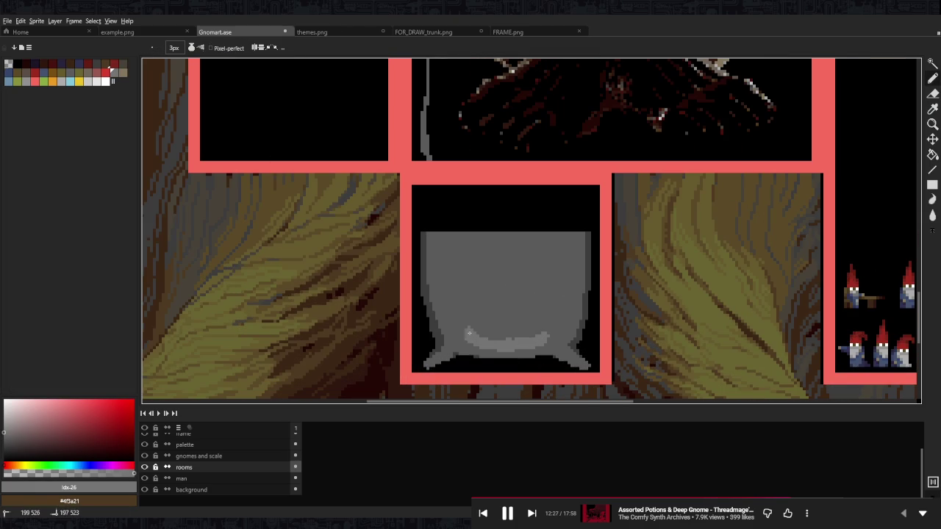
pyautogui.press('w')
pyautogui.click(551, 251)
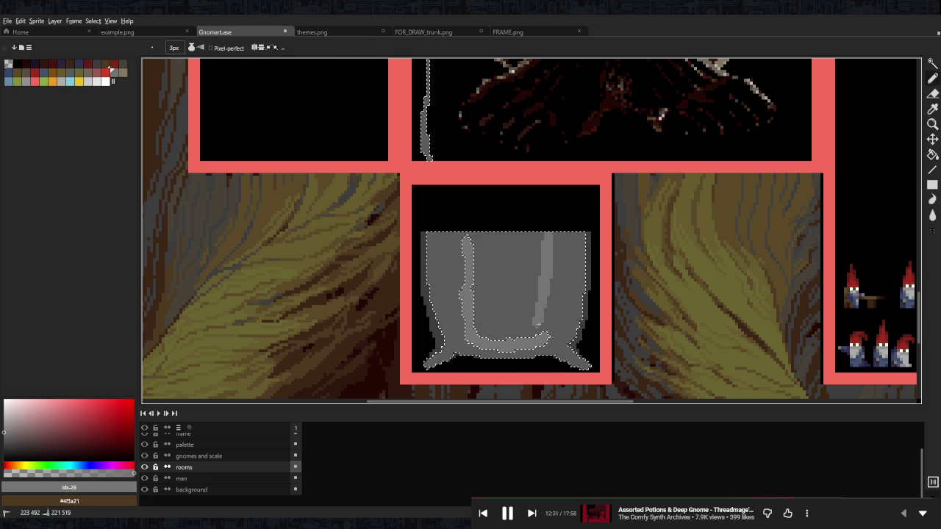
pyautogui.moveTo(546, 318); pyautogui.dragTo(552, 234)
pyautogui.moveTo(545, 300)
pyautogui.mouseDown()
pyautogui.moveTo(523, 323)
pyautogui.moveTo(500, 243)
pyautogui.moveTo(500, 323)
pyautogui.mouseUp()
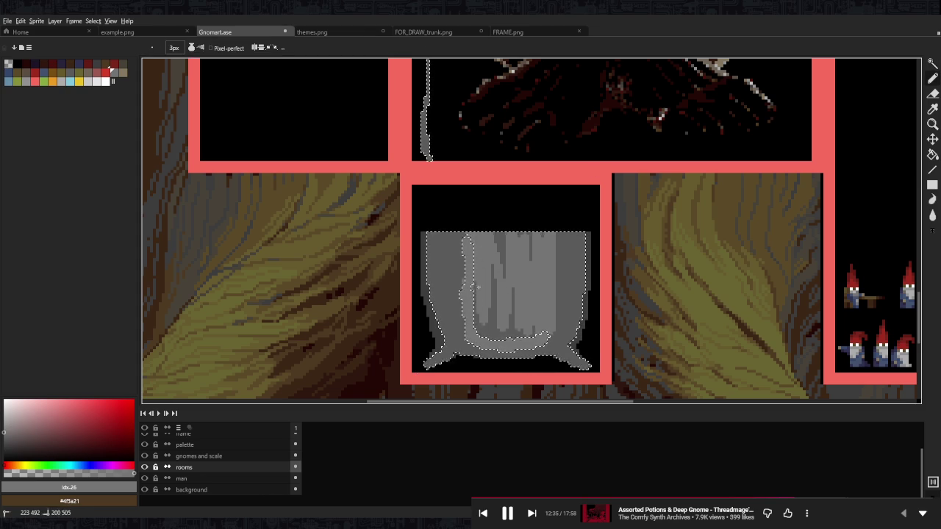
pyautogui.moveTo(499, 228); pyautogui.dragTo(485, 274)
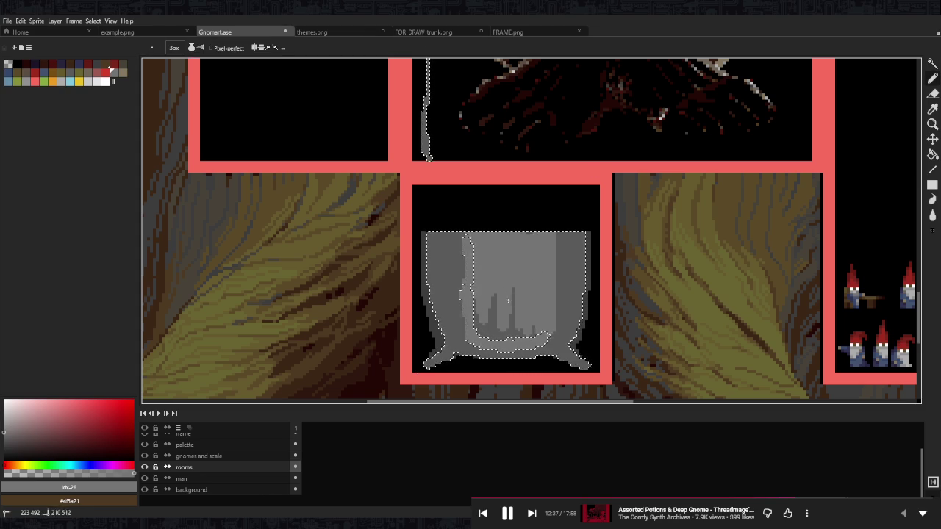
pyautogui.moveTo(486, 274)
pyautogui.mouseDown()
pyautogui.moveTo(486, 292)
pyautogui.moveTo(463, 330)
pyautogui.mouseUp()
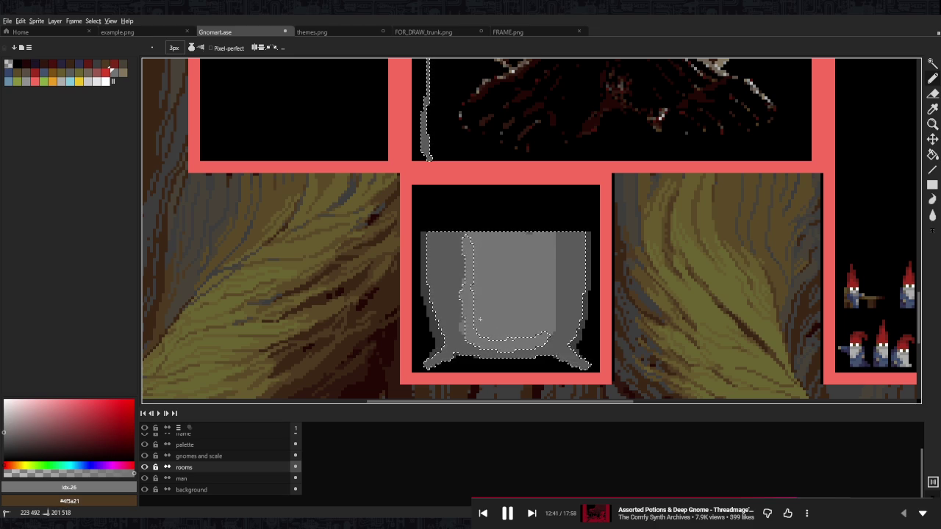
pyautogui.scroll(2, 519, 232)
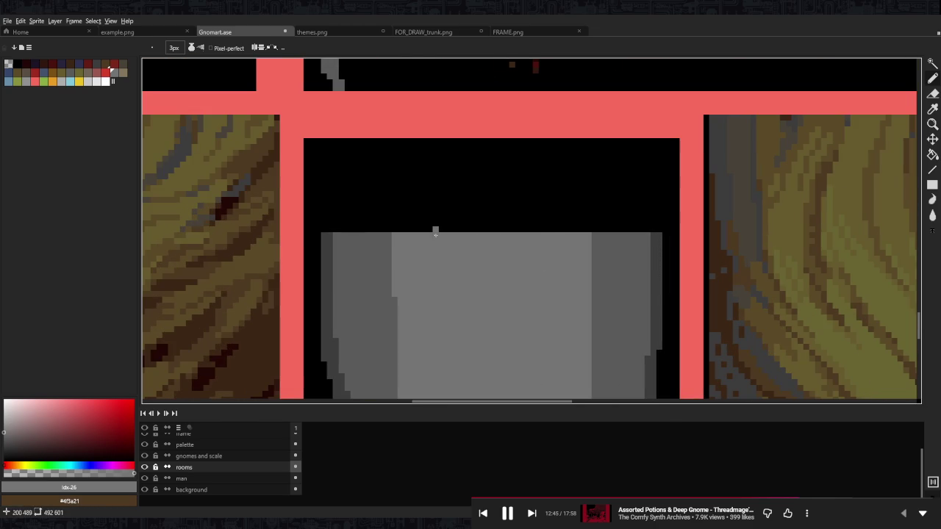
pyautogui.click(385, 239)
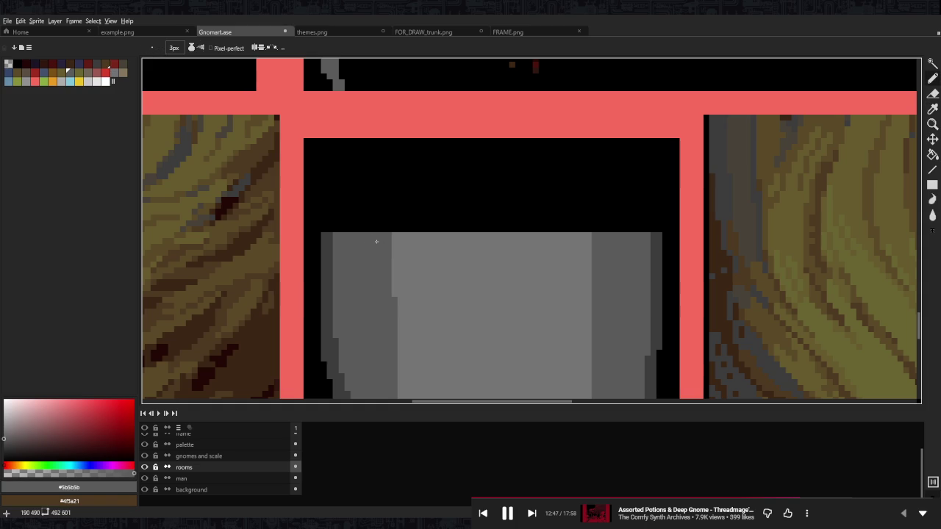
# - Trim the cauldron's top-left and top edges with black to round the rim
pyautogui.keyDown('alt'); pyautogui.click(376, 212); pyautogui.keyUp('alt')
pyautogui.moveTo(321, 235); pyautogui.dragTo(353, 232)
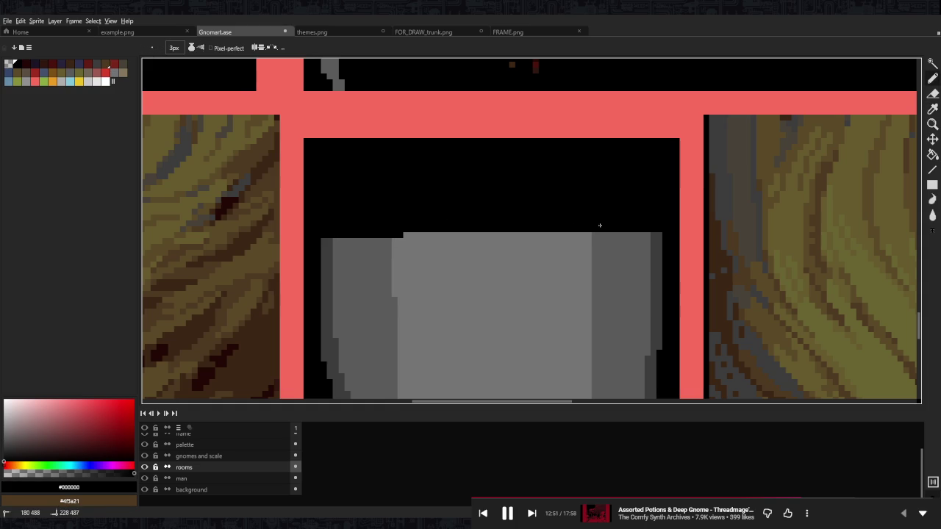
pyautogui.moveTo(580, 228); pyautogui.dragTo(645, 228)
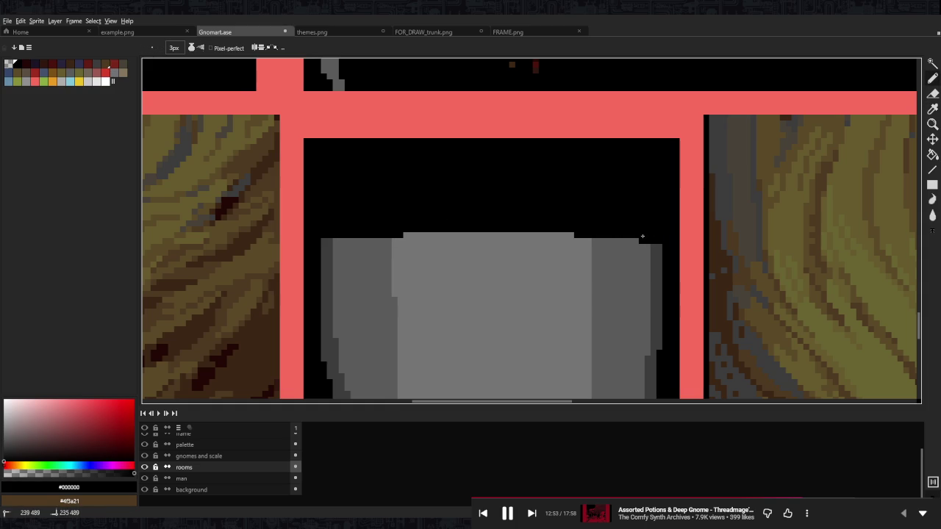
pyautogui.moveTo(354, 236); pyautogui.dragTo(322, 237)
pyautogui.scroll(-2, 412, 228)
pyautogui.scroll(1, 463, 214)
pyautogui.scroll(1, 463, 214)
pyautogui.keyDown('alt'); pyautogui.click(457, 207); pyautogui.keyUp('alt')
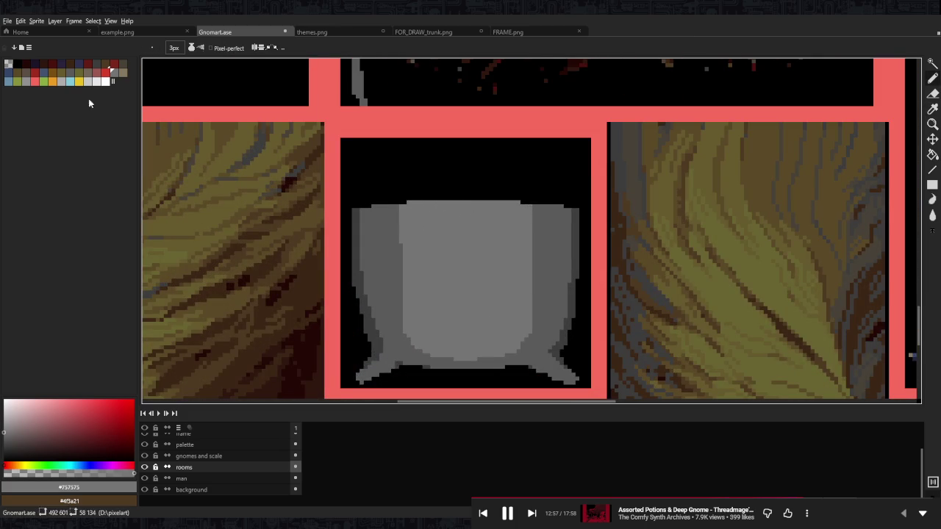
# - Select the cauldron's grey blocks and paint a lighter #757575 rim along their tops
pyautogui.scroll(2, 509, 188)
pyautogui.click(416, 242)
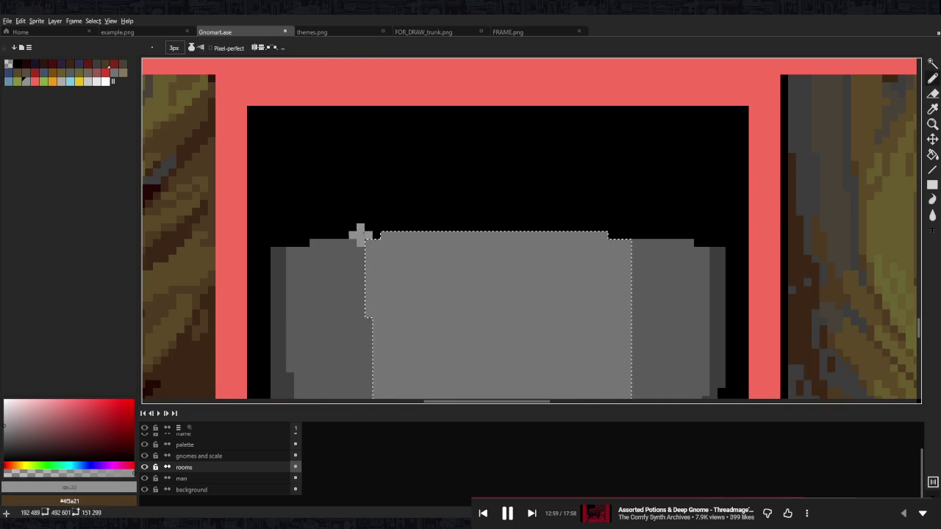
pyautogui.keyDown('shift'); pyautogui.click(657, 253); pyautogui.keyUp('shift')
pyautogui.press('i')
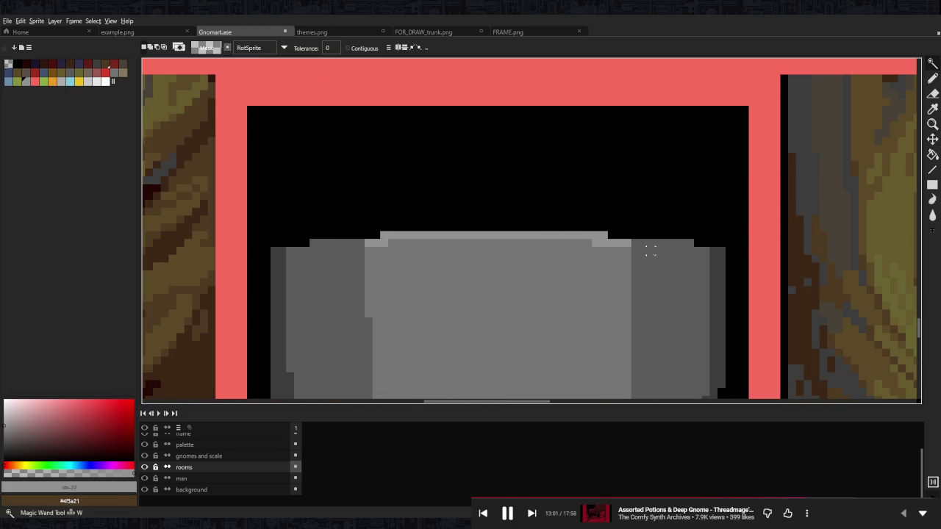
pyautogui.scroll(1, 391, 262)
pyautogui.click(391, 262)
pyautogui.press('b')
pyautogui.moveTo(240, 250); pyautogui.dragTo(273, 250)
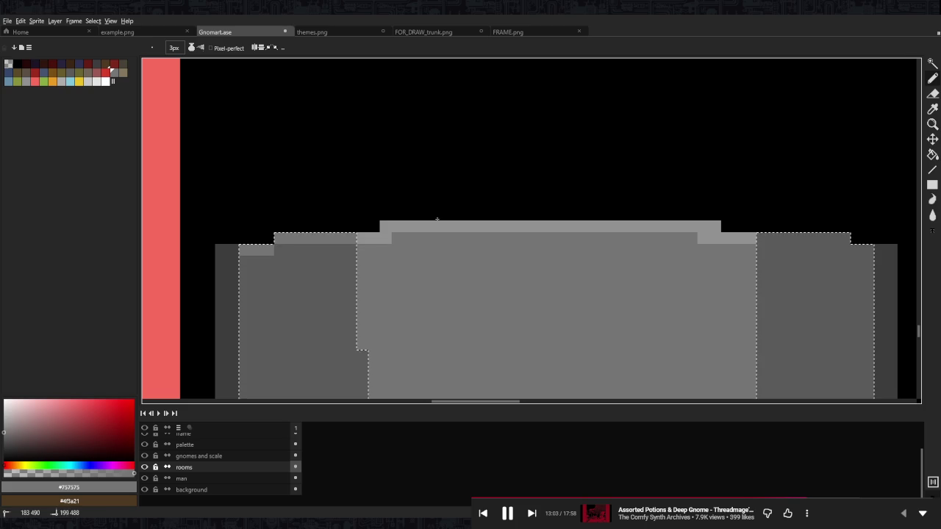
pyautogui.moveTo(828, 250); pyautogui.dragTo(885, 239)
pyautogui.scroll(-2, 885, 239)
pyautogui.scroll(1, 623, 143)
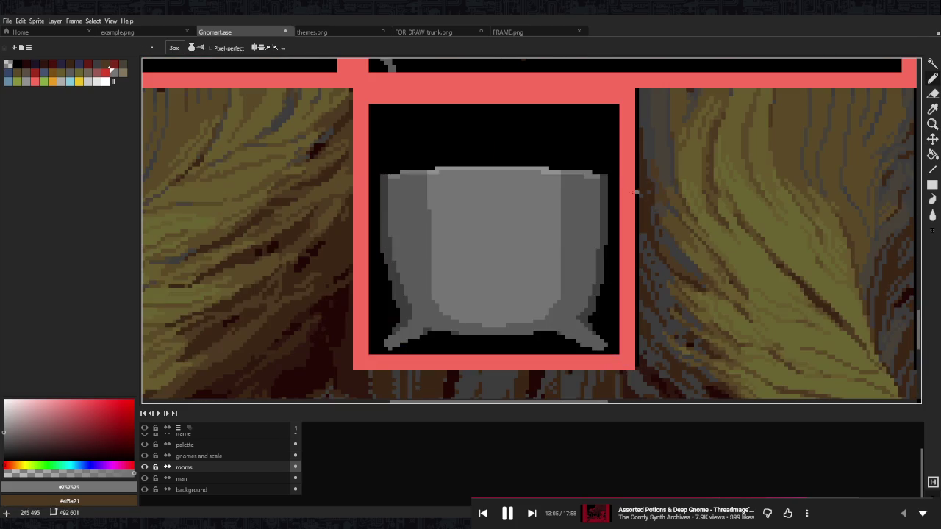
# - Draw a #5b5b5b grey curved hook above the pot, widening its top at 1px brush
pyautogui.keyDown('alt'); pyautogui.click(589, 188); pyautogui.keyUp('alt')
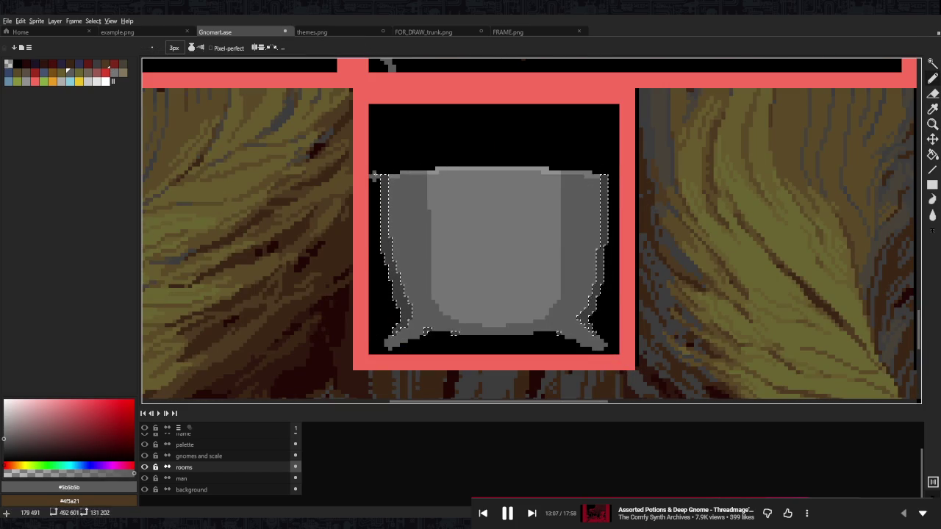
pyautogui.scroll(-2, 611, 178)
pyautogui.scroll(-1, 525, 168)
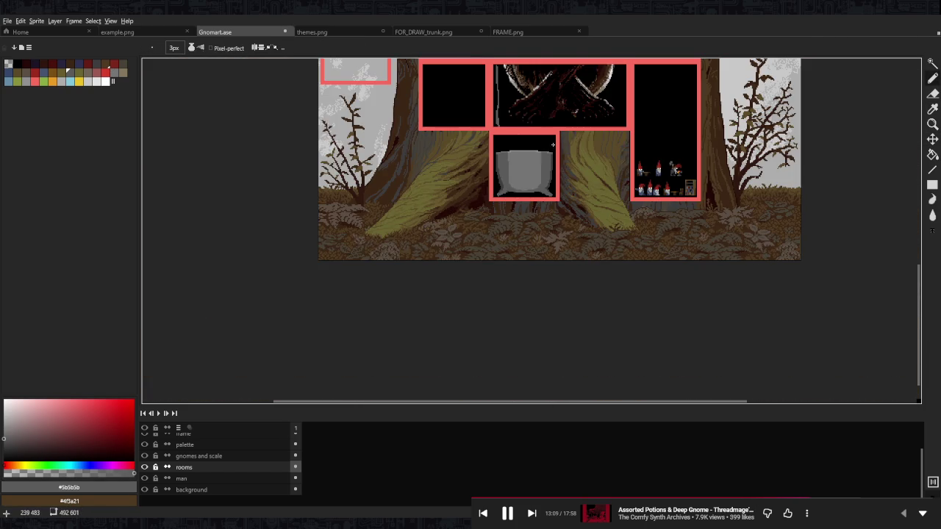
pyautogui.scroll(-2, 545, 212)
pyautogui.scroll(2, 544, 213)
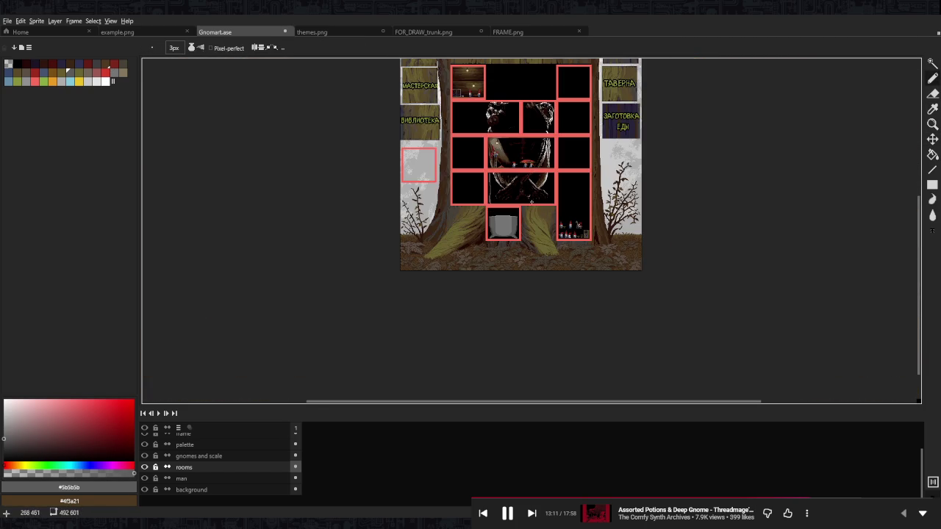
pyautogui.scroll(4, 535, 202)
pyautogui.scroll(2, 535, 201)
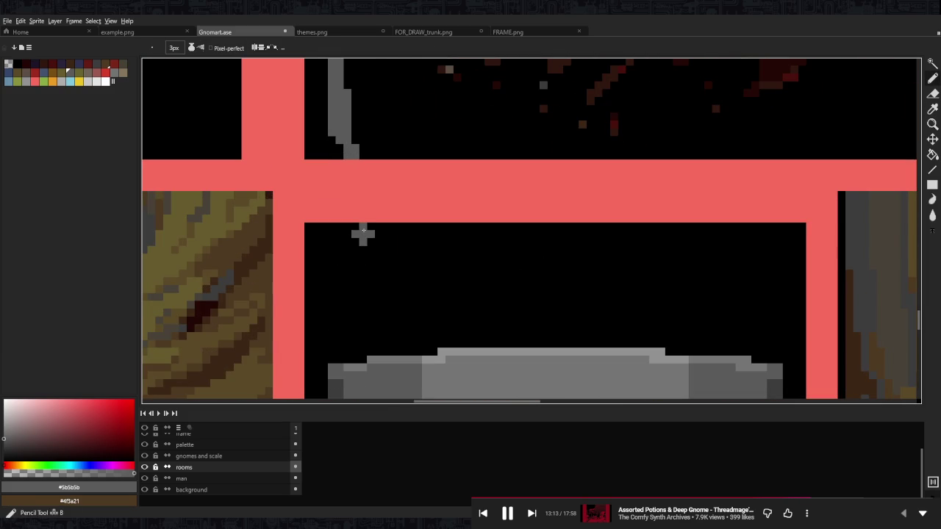
pyautogui.moveTo(362, 233); pyautogui.dragTo(426, 302)
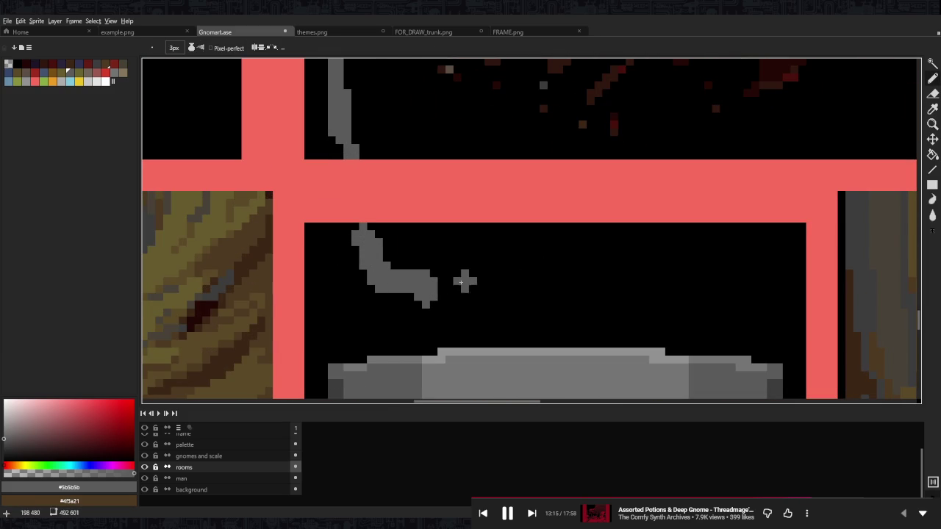
pyautogui.press('-')
pyautogui.press('-')
pyautogui.moveTo(353, 233)
pyautogui.mouseDown()
pyautogui.moveTo(346, 227)
pyautogui.moveTo(355, 250)
pyautogui.moveTo(378, 234)
pyautogui.moveTo(409, 267)
pyautogui.mouseUp()
# - Draw a thin brown #5b4a28 stick beside the grey hook shape
pyautogui.scroll(-3, 424, 227)
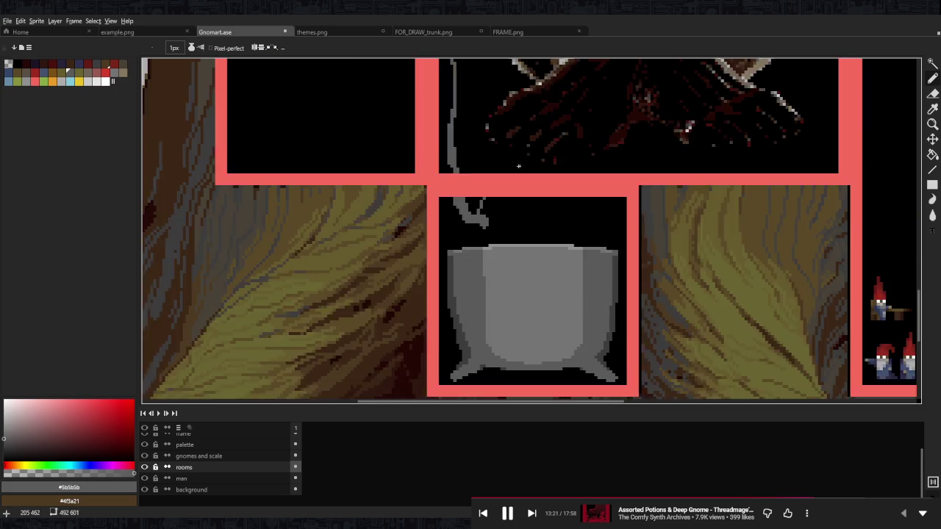
pyautogui.scroll(1, 478, 147)
pyautogui.scroll(1, 511, 116)
pyautogui.press('i')
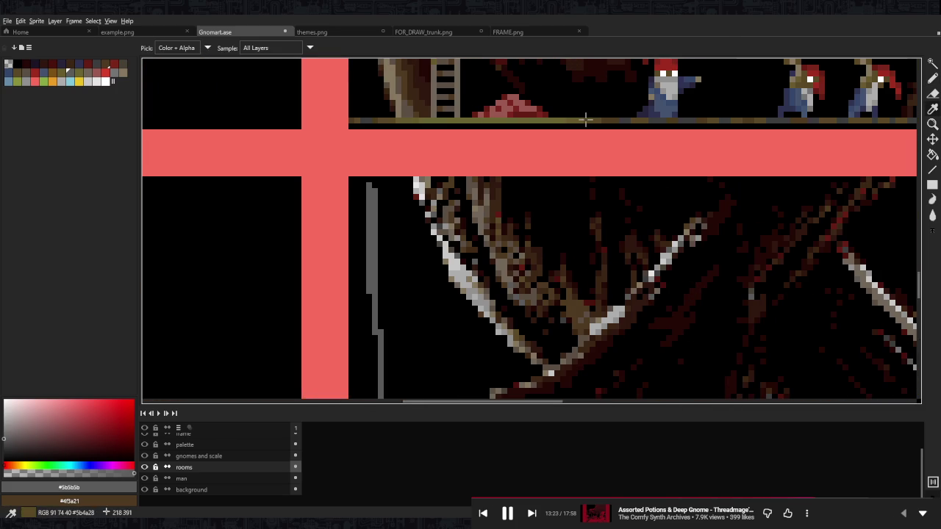
pyautogui.click(585, 120)
pyautogui.scroll(-2, 528, 133)
pyautogui.scroll(-1, 528, 133)
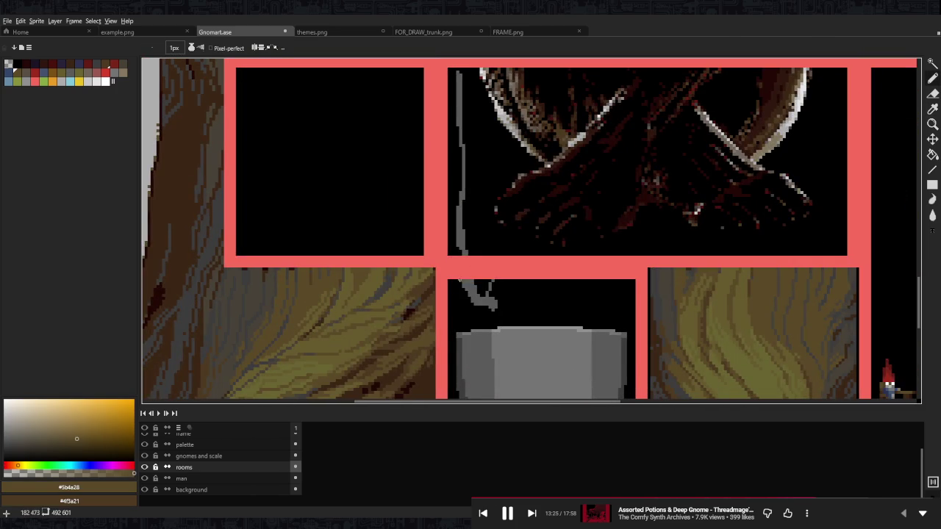
pyautogui.scroll(3, 461, 269)
pyautogui.click(458, 309)
pyautogui.moveTo(475, 272); pyautogui.dragTo(482, 263)
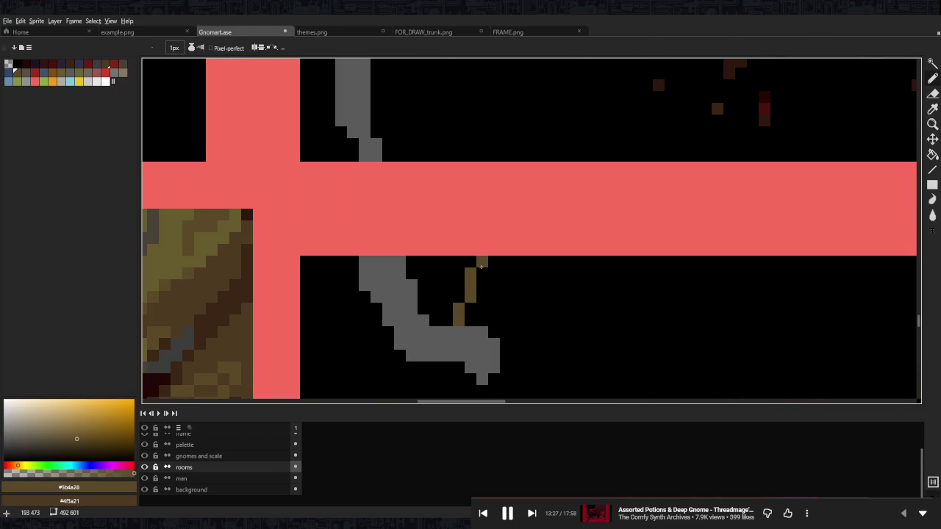
pyautogui.scroll(-2, 478, 316)
# - Paint a dark grey block at the hook's tip with grey pixels around it
pyautogui.keyDown('alt'); pyautogui.click(478, 321); pyautogui.keyUp('alt')
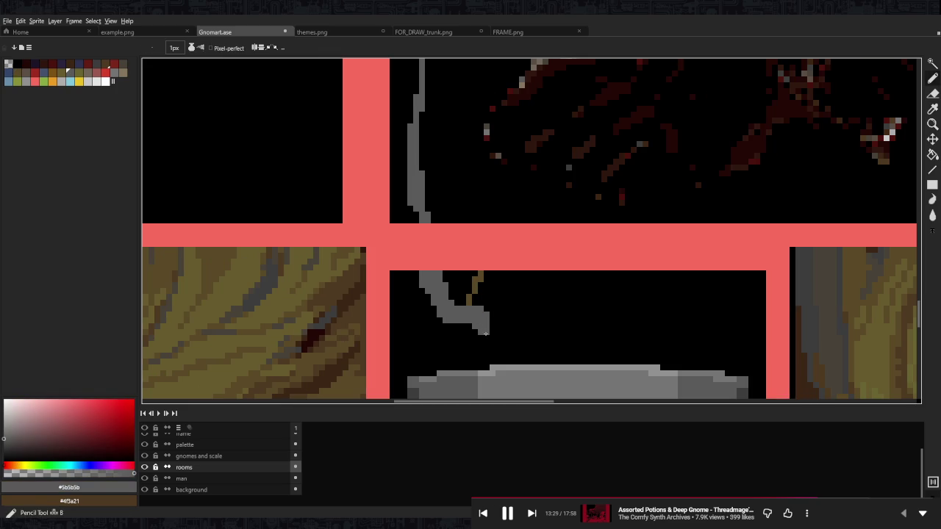
pyautogui.scroll(2, 478, 321)
pyautogui.click(96, 65)
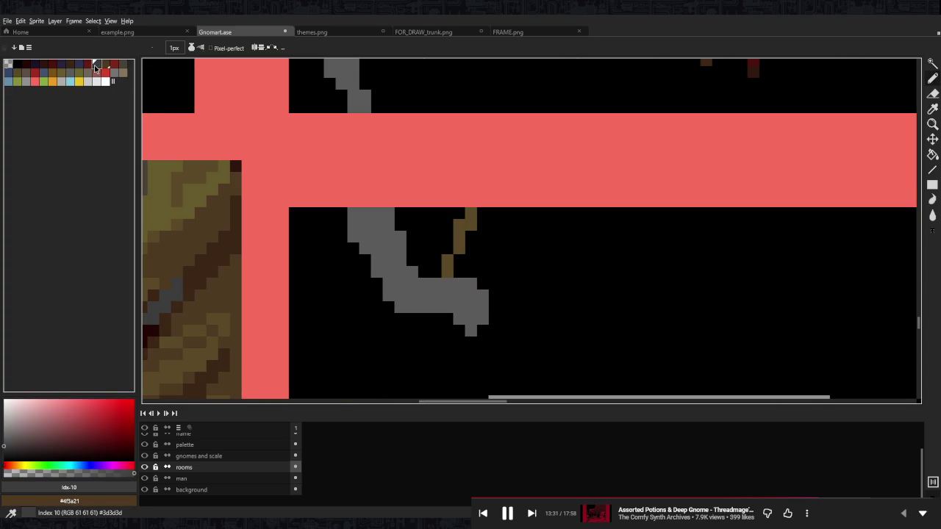
pyautogui.moveTo(497, 319)
pyautogui.mouseDown()
pyautogui.moveTo(490, 312)
pyautogui.moveTo(490, 335)
pyautogui.moveTo(506, 331)
pyautogui.mouseUp()
pyautogui.keyDown('alt'); pyautogui.click(459, 330); pyautogui.keyUp('alt')
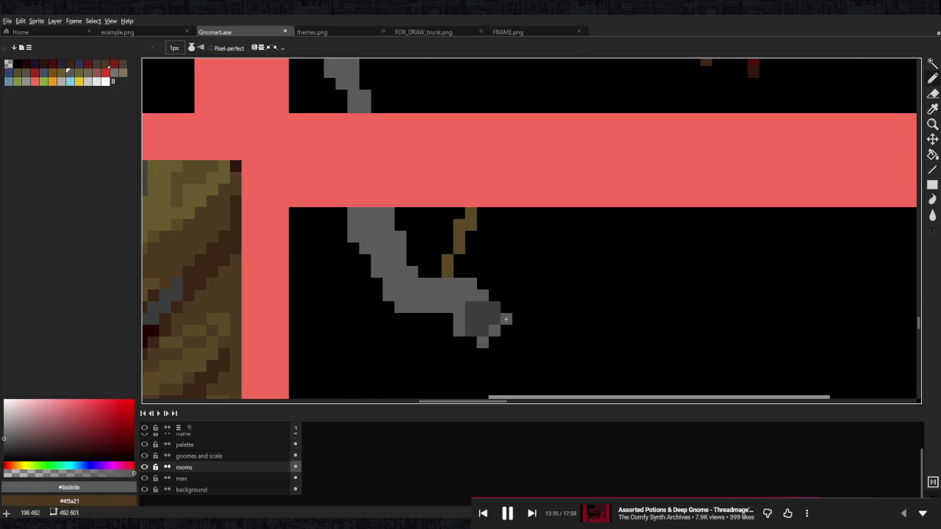
pyautogui.press('e')
pyautogui.click(495, 331)
pyautogui.press('b')
pyautogui.keyDown('alt'); pyautogui.click(481, 316); pyautogui.keyUp('alt')
pyautogui.click(495, 331)
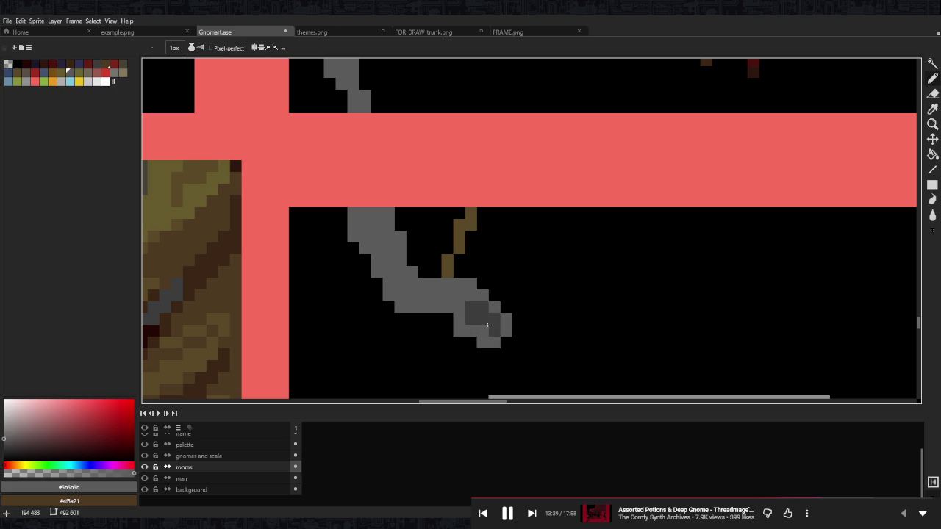
# - Shade the dark #3d3d3d bowl with lighter grey on its top row and left column
pyautogui.keyDown('alt'); pyautogui.click(471, 330); pyautogui.keyUp('alt')
pyautogui.click(494, 307)
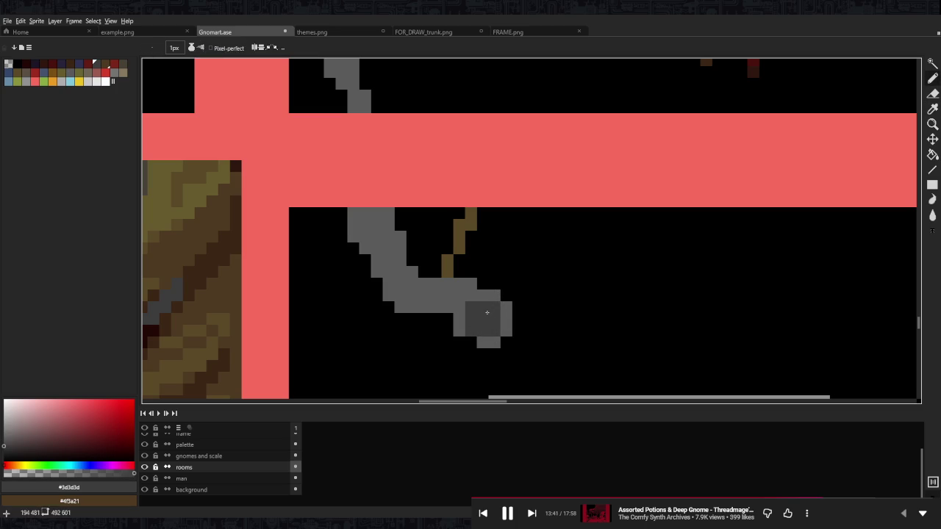
pyautogui.keyDown('alt'); pyautogui.click(459, 324); pyautogui.keyUp('alt')
pyautogui.moveTo(467, 319); pyautogui.dragTo(483, 305)
pyautogui.click(471, 331)
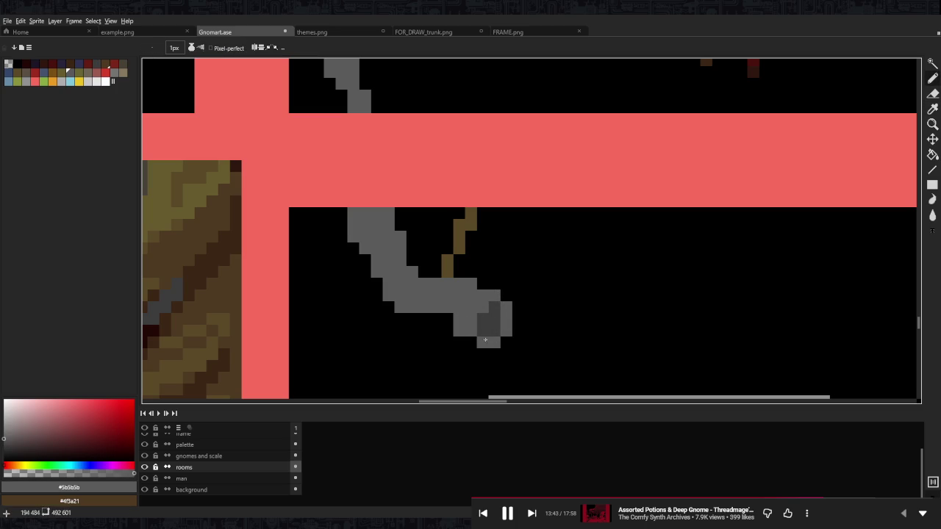
pyautogui.keyDown('alt'); pyautogui.click(484, 330); pyautogui.keyUp('alt')
pyautogui.keyDown('alt'); pyautogui.click(478, 299); pyautogui.keyUp('alt')
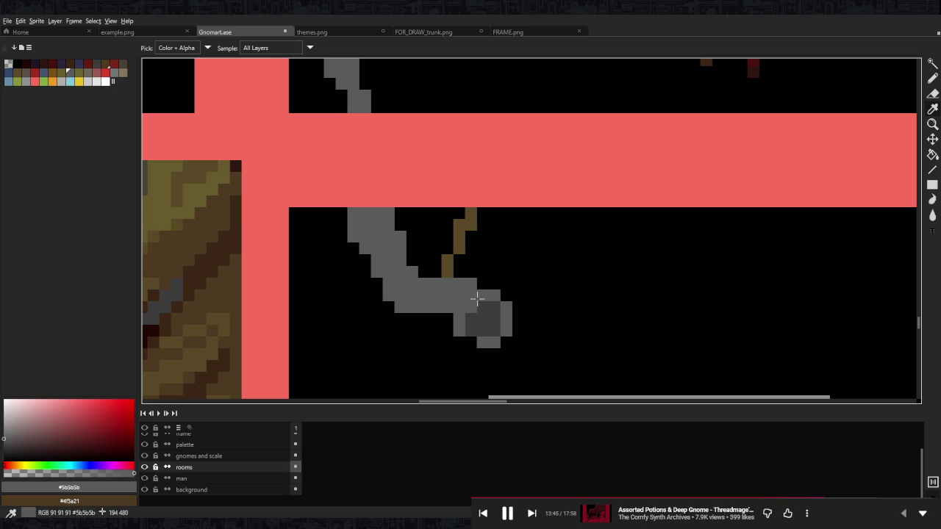
# - Paint red pixels and a short red drip down from the dark bowl's tip
pyautogui.scroll(-3, 478, 299)
pyautogui.scroll(1, 500, 301)
pyautogui.scroll(2, 512, 301)
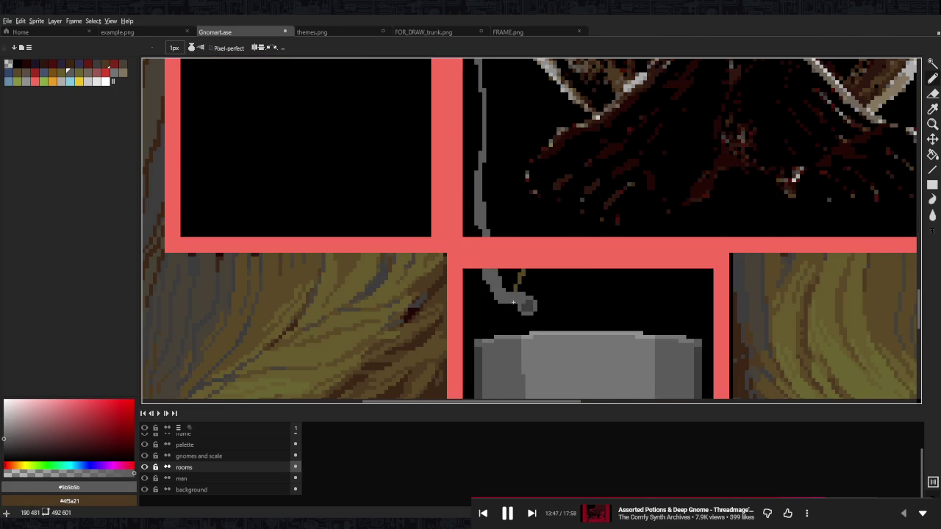
pyautogui.click(112, 64)
pyautogui.scroll(2, 515, 309)
pyautogui.scroll(2, 466, 223)
pyautogui.click(446, 236)
pyautogui.moveTo(451, 248)
pyautogui.mouseDown()
pyautogui.moveTo(462, 248)
pyautogui.moveTo(462, 272)
pyautogui.mouseUp()
pyautogui.click(462, 294)
pyautogui.scroll(-5, 507, 235)
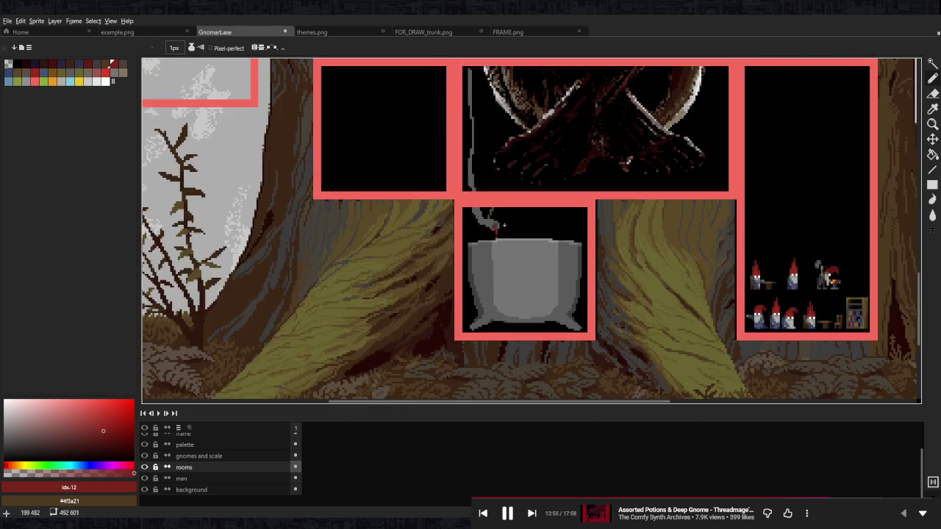
# - Paint a red drip under the pipe's mouth and red splash pixels around the cauldron lip
pyautogui.scroll(4, 491, 239)
pyautogui.click(33, 74)
pyautogui.moveTo(510, 251); pyautogui.dragTo(517, 261)
pyautogui.click(503, 220)
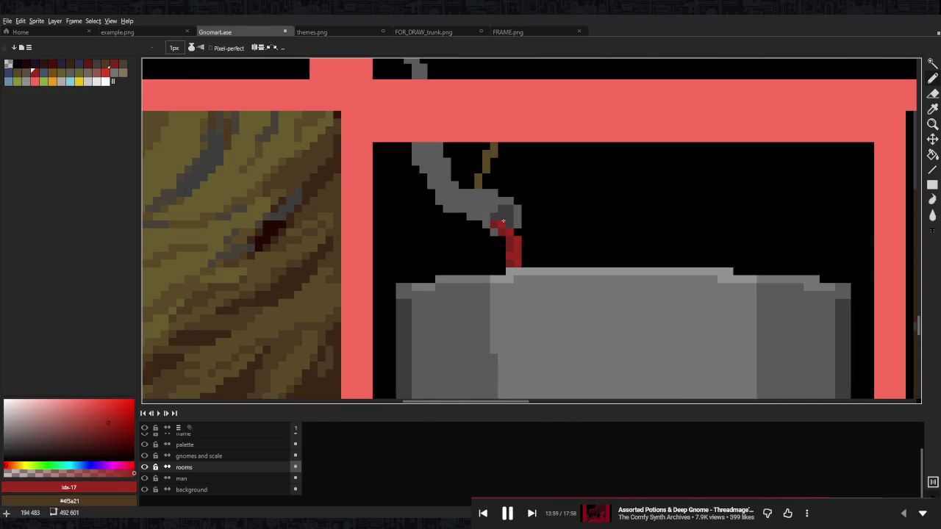
pyautogui.click(517, 225)
pyautogui.click(549, 263)
pyautogui.click(564, 256)
pyautogui.click(486, 271)
pyautogui.click(447, 262)
pyautogui.scroll(-3, 588, 225)
pyautogui.scroll(-2, 619, 223)
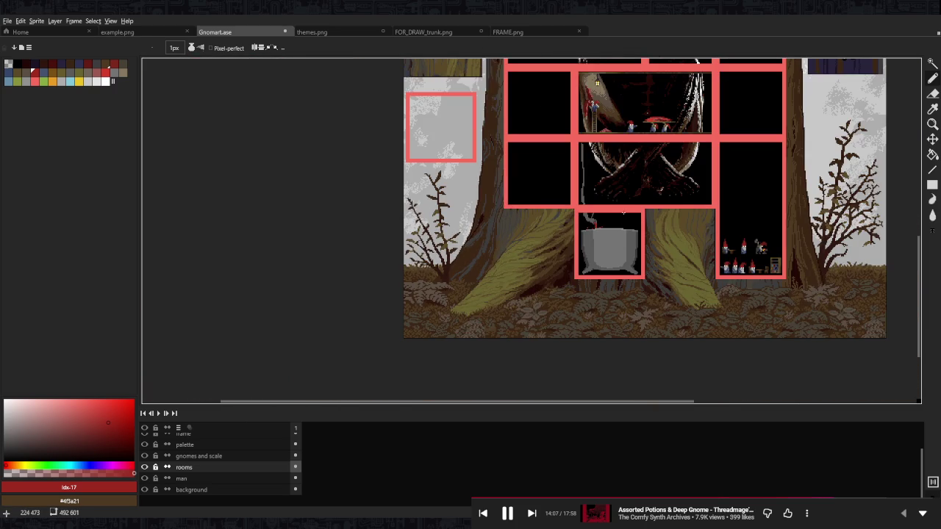
pyautogui.scroll(2, 614, 213)
pyautogui.scroll(3, 614, 213)
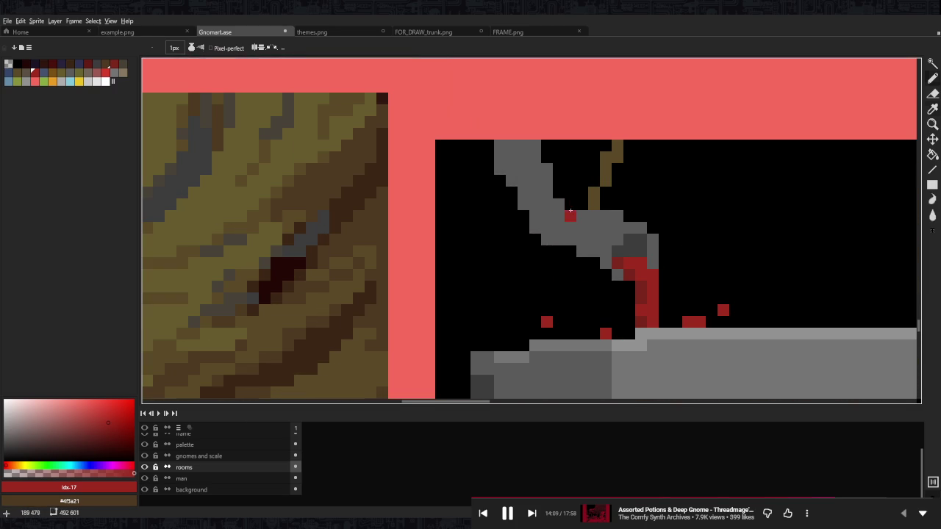
# - Add lighter grey highlight pixels along the pipe's end and upper edge
pyautogui.keyDown('alt'); pyautogui.click(577, 351); pyautogui.keyUp('alt')
pyautogui.keyDown('alt'); pyautogui.click(617, 345); pyautogui.keyUp('alt')
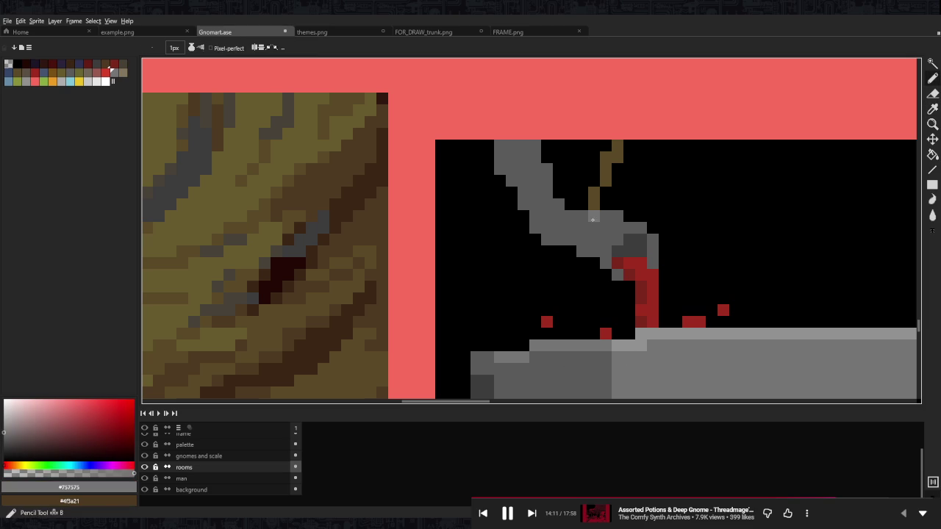
pyautogui.click(606, 228)
pyautogui.click(653, 252)
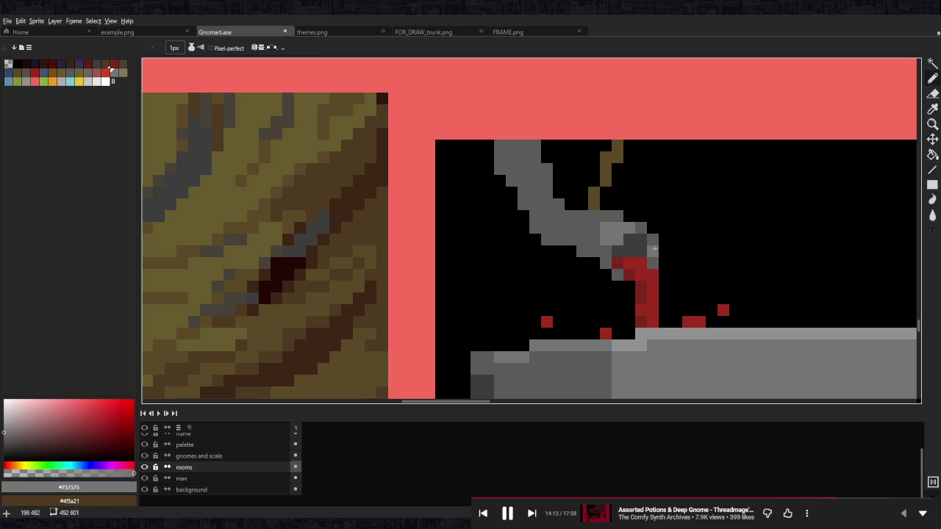
pyautogui.click(641, 228)
pyautogui.moveTo(582, 228)
pyautogui.mouseDown()
pyautogui.moveTo(556, 214)
pyautogui.moveTo(605, 216)
pyautogui.mouseUp()
# - Extend the #757575 highlight along the pipe's diagonal stripe and upward
pyautogui.click(558, 204)
pyautogui.click(523, 157)
pyautogui.moveTo(523, 164)
pyautogui.mouseDown()
pyautogui.moveTo(559, 228)
pyautogui.moveTo(594, 240)
pyautogui.mouseUp()
pyautogui.click(547, 192)
pyautogui.click(523, 181)
pyautogui.click(511, 145)
pyautogui.click(511, 157)
pyautogui.click(547, 145)
pyautogui.scroll(3, 569, 298)
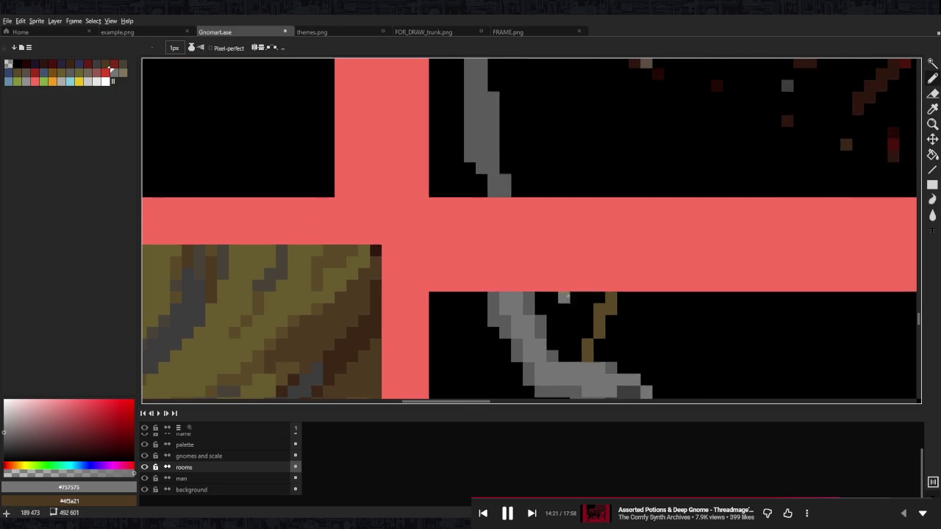
pyautogui.scroll(2, 497, 228)
pyautogui.moveTo(497, 228); pyautogui.dragTo(506, 253)
pyautogui.click(505, 229)
pyautogui.click(518, 247)
pyautogui.moveTo(506, 217)
pyautogui.mouseDown()
pyautogui.moveTo(488, 159)
pyautogui.moveTo(482, 194)
pyautogui.mouseUp()
pyautogui.moveTo(482, 147); pyautogui.dragTo(477, 97)
pyautogui.click(482, 123)
# - Lighten the pipe's vertical grey columns to form a lighter core
pyautogui.scroll(2, 482, 123)
pyautogui.scroll(1, 482, 124)
pyautogui.moveTo(476, 257); pyautogui.dragTo(486, 175)
pyautogui.moveTo(488, 235); pyautogui.dragTo(488, 135)
pyautogui.scroll(1, 496, 147)
pyautogui.moveTo(494, 242)
pyautogui.mouseDown()
pyautogui.moveTo(501, 324)
pyautogui.moveTo(497, 104)
pyautogui.mouseUp()
pyautogui.scroll(-3, 497, 104)
pyautogui.moveTo(503, 324); pyautogui.dragTo(502, 206)
pyautogui.moveTo(486, 269); pyautogui.dragTo(485, 143)
pyautogui.click(485, 276)
pyautogui.scroll(1, 486, 170)
pyautogui.scroll(-6, 489, 206)
pyautogui.scroll(1, 497, 220)
pyautogui.scroll(2, 502, 230)
pyautogui.moveTo(504, 230)
pyautogui.mouseDown()
pyautogui.moveTo(503, 287)
pyautogui.moveTo(497, 201)
pyautogui.moveTo(497, 257)
pyautogui.mouseUp()
# - Widen the pipe's right edge and upper section with sampled #5b5b5b grey
pyautogui.keyDown('alt'); pyautogui.click(486, 210); pyautogui.keyUp('alt')
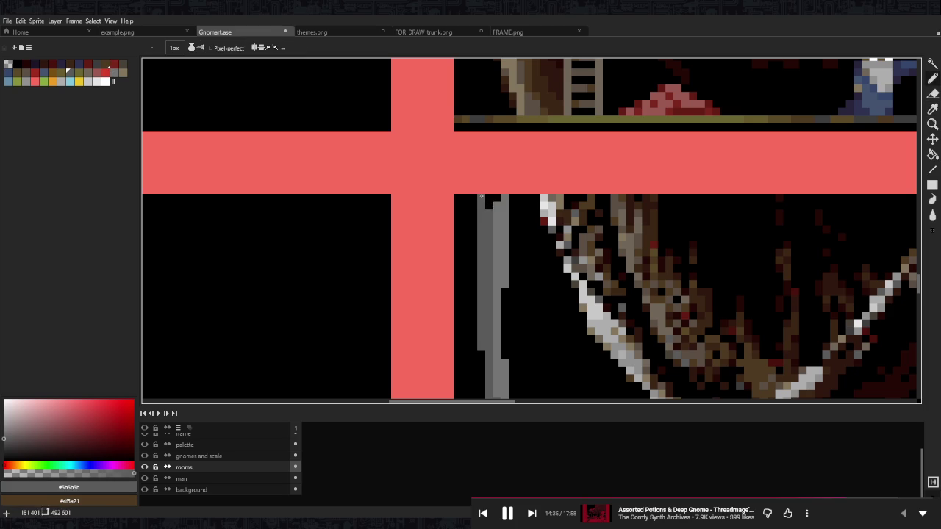
pyautogui.scroll(-2, 492, 203)
pyautogui.scroll(-1, 485, 221)
pyautogui.scroll(-2, 470, 280)
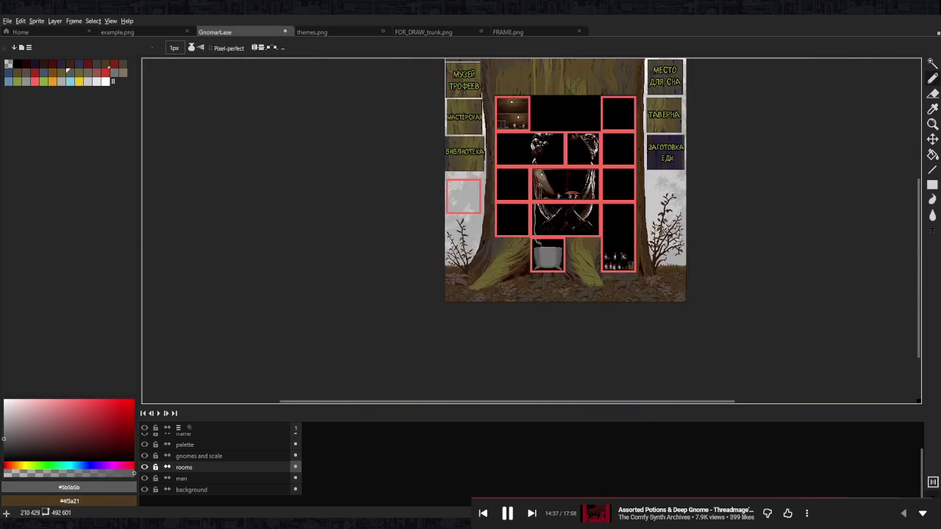
pyautogui.scroll(5, 460, 326)
pyautogui.moveTo(443, 347); pyautogui.dragTo(443, 319)
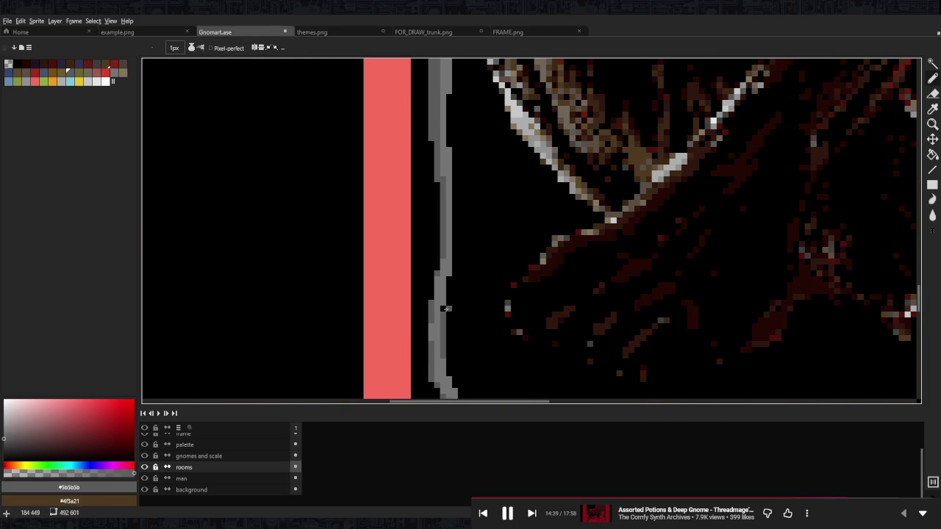
pyautogui.moveTo(455, 288); pyautogui.dragTo(455, 185)
pyautogui.scroll(2, 455, 185)
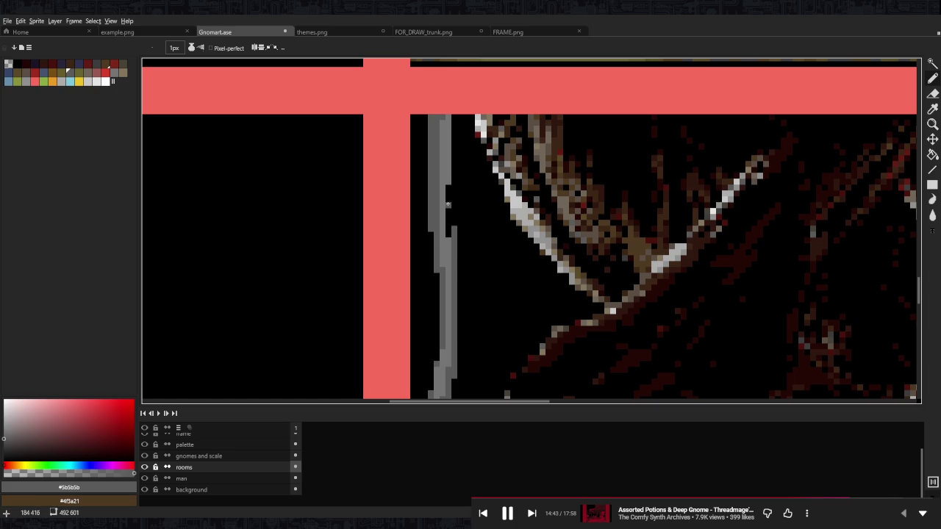
pyautogui.moveTo(453, 134)
pyautogui.mouseDown()
pyautogui.moveTo(453, 199)
pyautogui.moveTo(455, 118)
pyautogui.mouseUp()
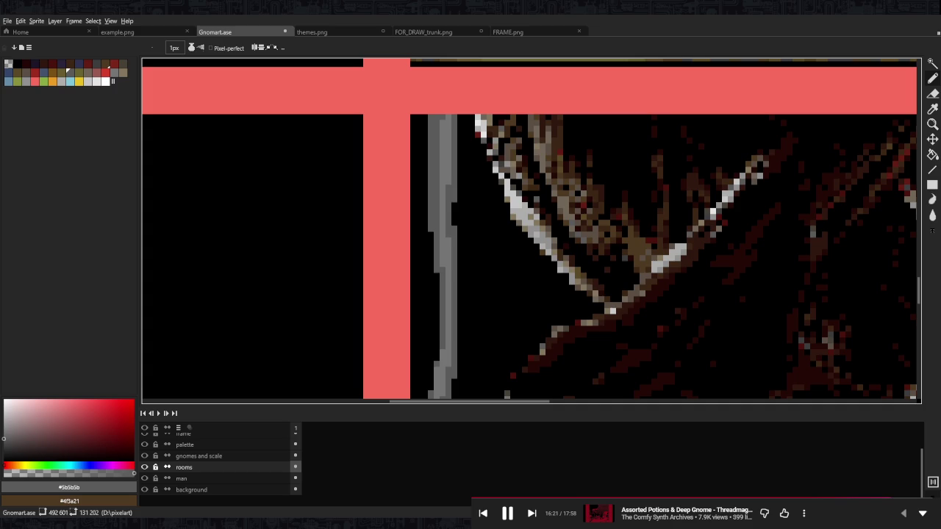
pyautogui.scroll(1, 523, 232)
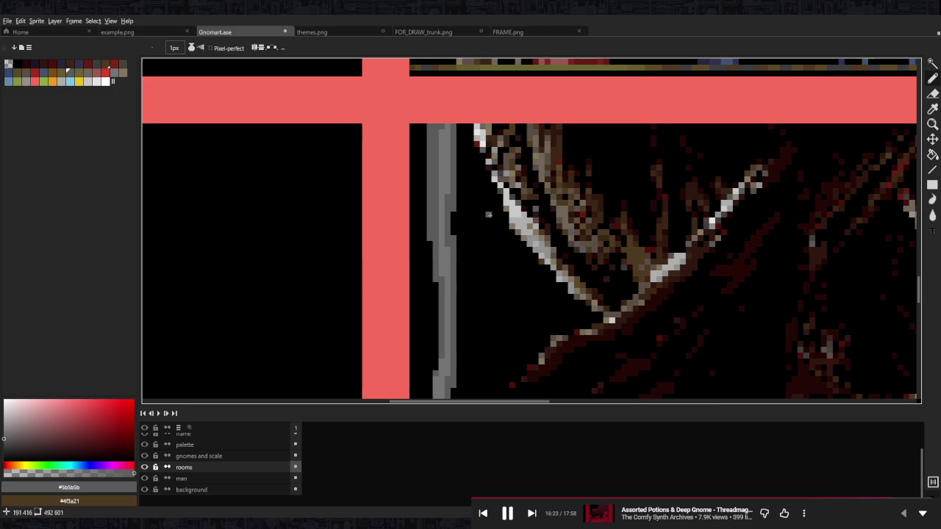
# - Eyedrop the light grey #757575 and pencil a light strip down the cauldron's side
pyautogui.scroll(-5, 523, 233)
pyautogui.scroll(1, 552, 234)
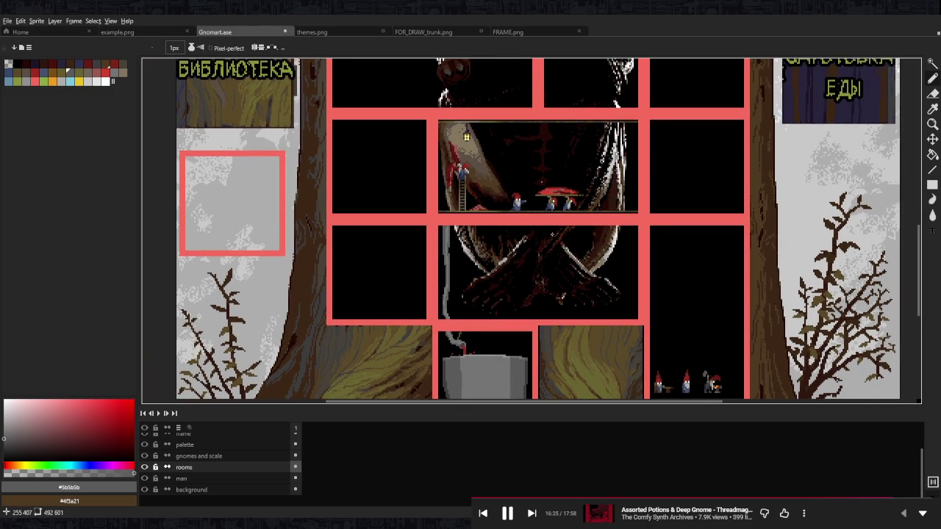
pyautogui.moveTo(552, 237); pyautogui.dragTo(529, 199)
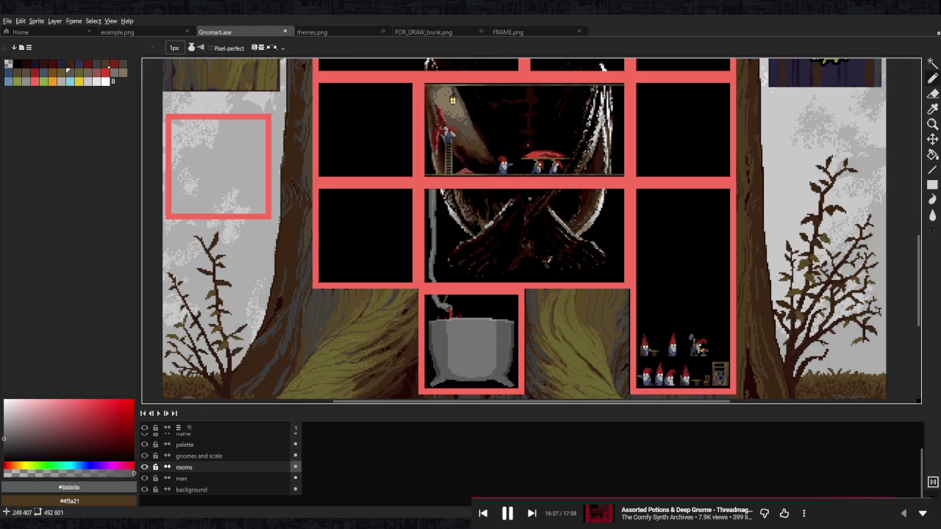
pyautogui.scroll(1, 516, 278)
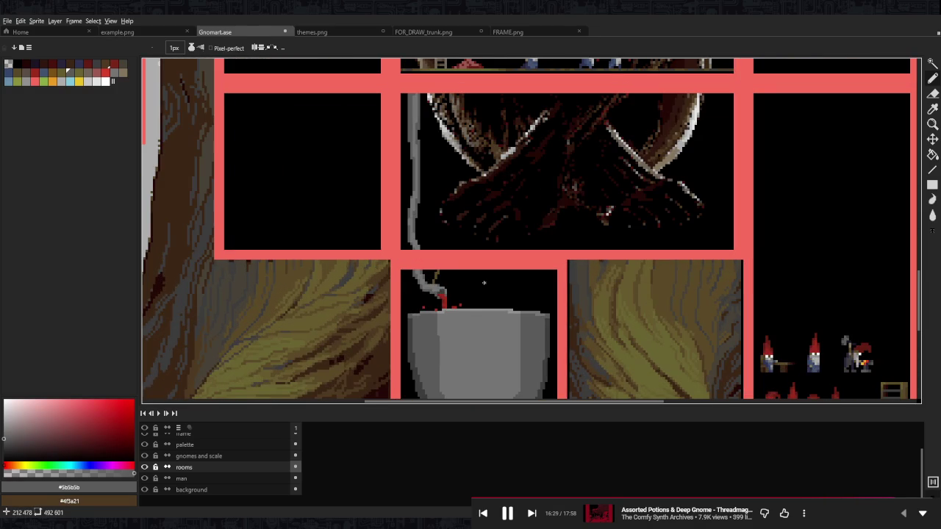
pyautogui.scroll(-1, 514, 282)
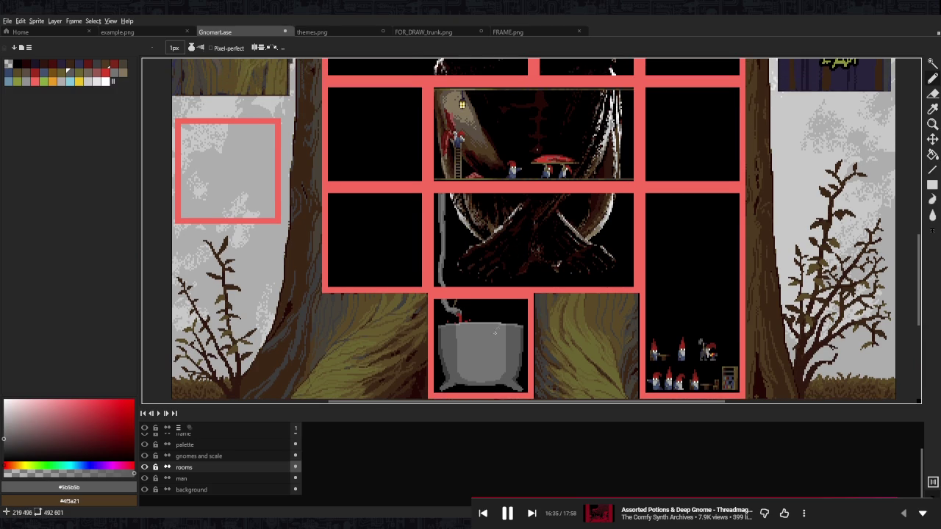
pyautogui.scroll(1, 526, 335)
pyautogui.scroll(-1, 526, 334)
pyautogui.scroll(2, 537, 312)
pyautogui.press('alt')
pyautogui.scroll(-1, 489, 283)
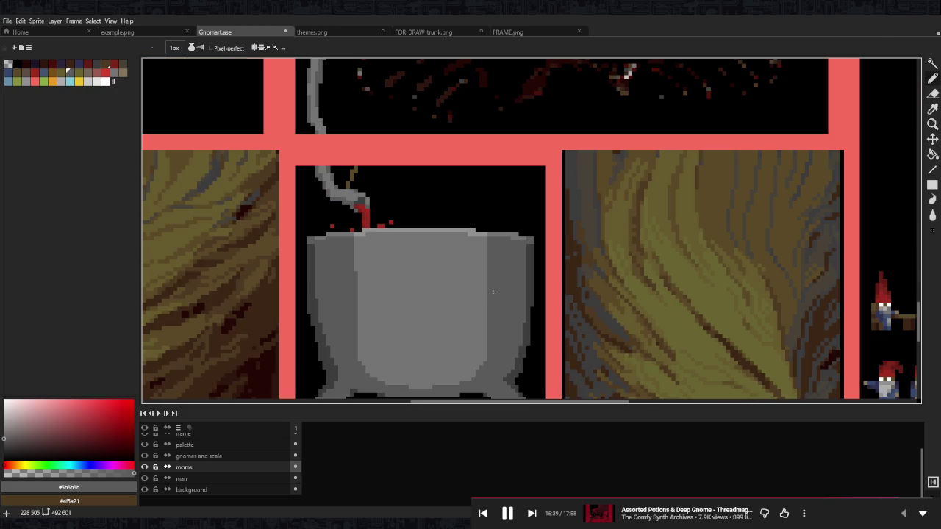
pyautogui.keyDown('alt'); pyautogui.click(484, 249); pyautogui.keyUp('alt')
pyautogui.moveTo(487, 238); pyautogui.dragTo(485, 292)
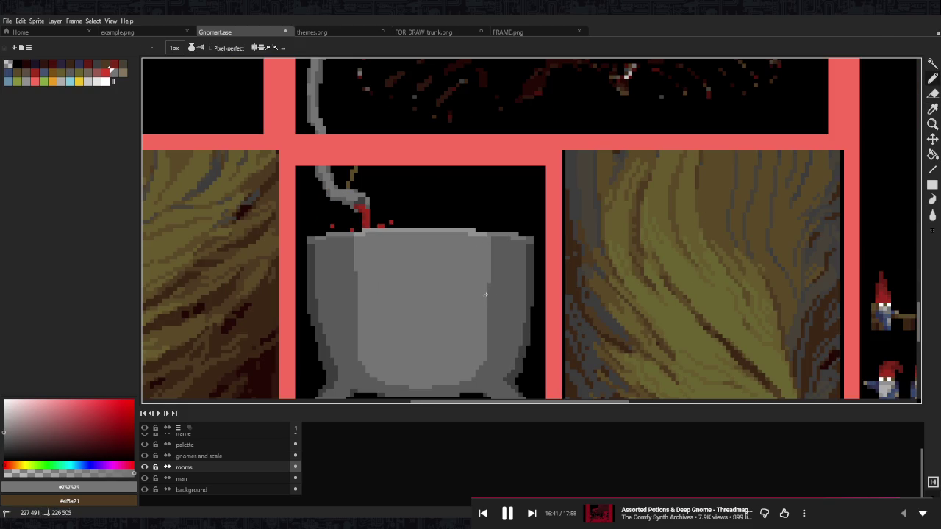
pyautogui.moveTo(492, 241); pyautogui.dragTo(487, 334)
# - Darken the cauldron's left and right inner edges with #5b5b5b grey
pyautogui.scroll(-5, 355, 239)
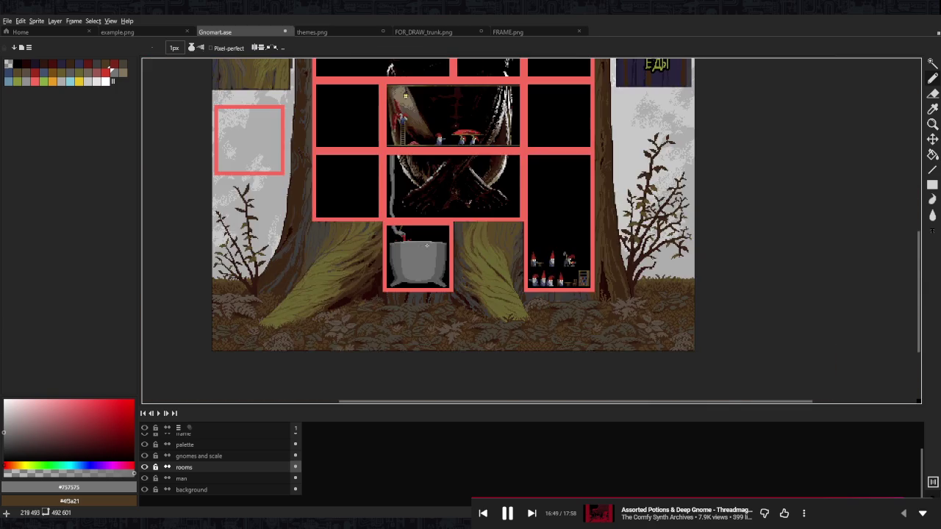
pyautogui.scroll(4, 403, 247)
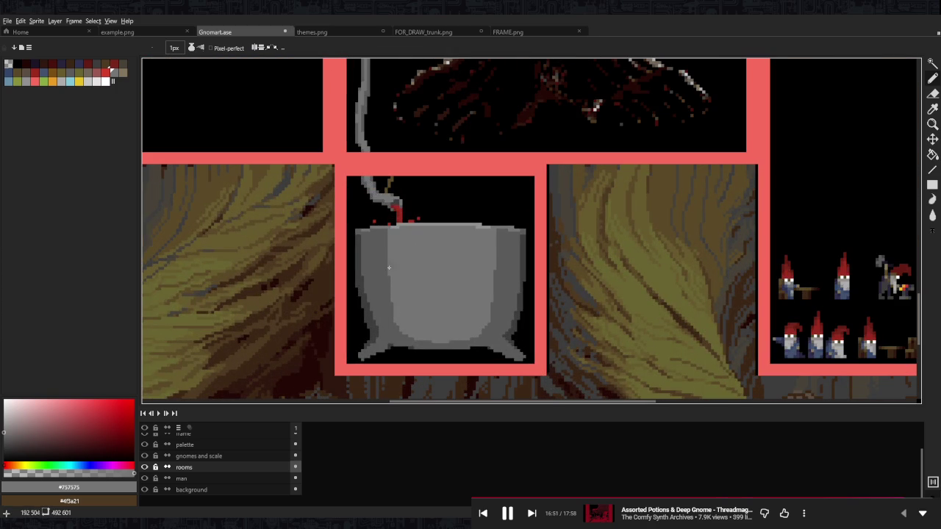
pyautogui.scroll(2, 392, 297)
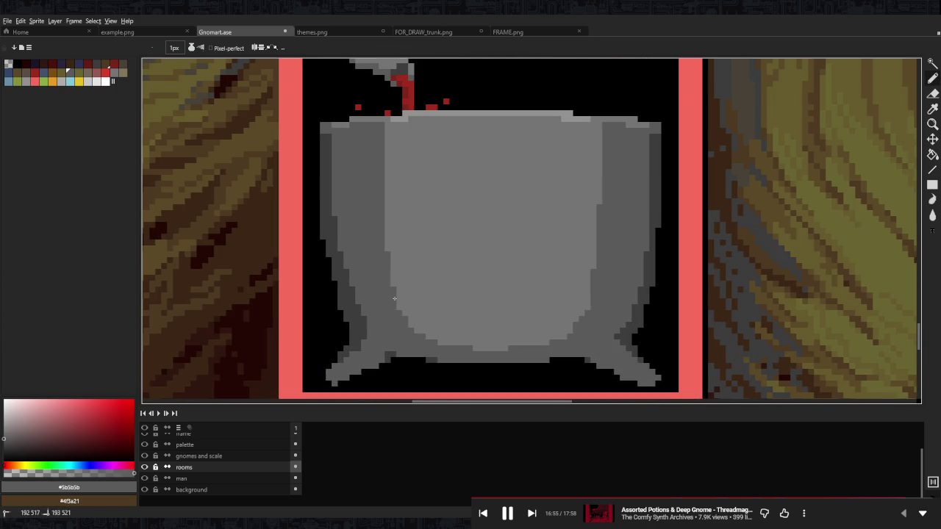
pyautogui.moveTo(393, 266); pyautogui.dragTo(393, 287)
pyautogui.moveTo(390, 219); pyautogui.dragTo(389, 250)
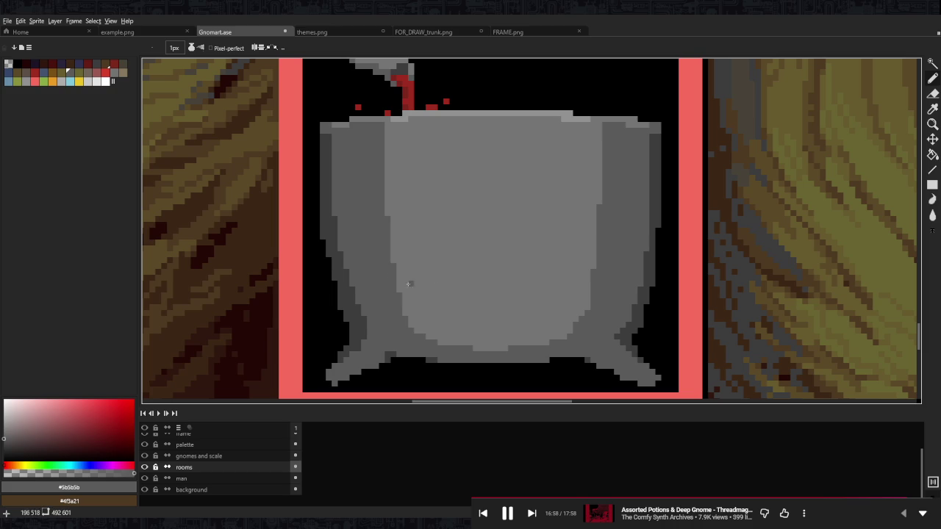
pyautogui.keyDown('alt'); pyautogui.click(570, 335); pyautogui.keyUp('alt')
pyautogui.keyDown('alt'); pyautogui.click(593, 294); pyautogui.keyUp('alt')
pyautogui.moveTo(593, 243); pyautogui.dragTo(592, 272)
pyautogui.scroll(-3, 607, 217)
pyautogui.scroll(-2, 617, 250)
pyautogui.scroll(2, 632, 294)
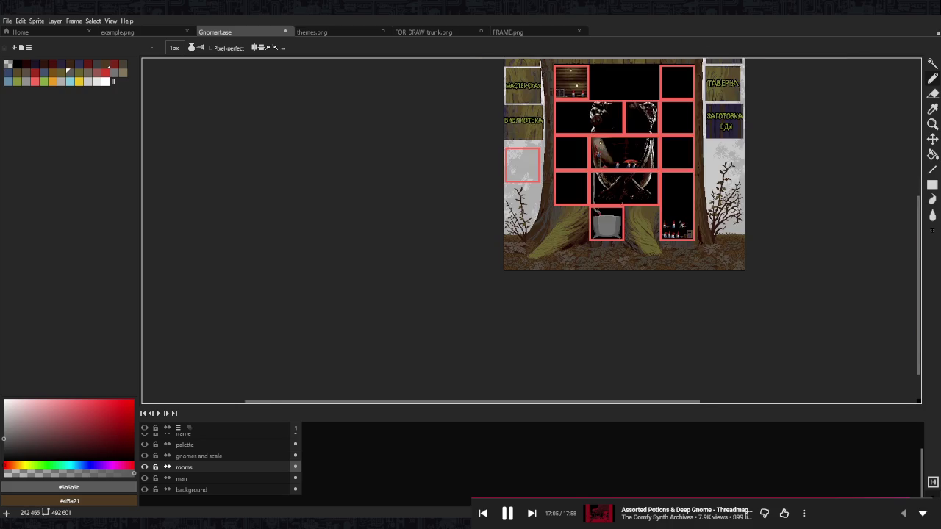
pyautogui.scroll(2, 644, 329)
pyautogui.scroll(-2, 643, 328)
# - Box-select the cauldron, bucket-fill its edges and sides dark purple, and fill its centre dark grey
pyautogui.press('m')
pyautogui.moveTo(637, 359); pyautogui.dragTo(404, 181)
pyautogui.scroll(1, 407, 184)
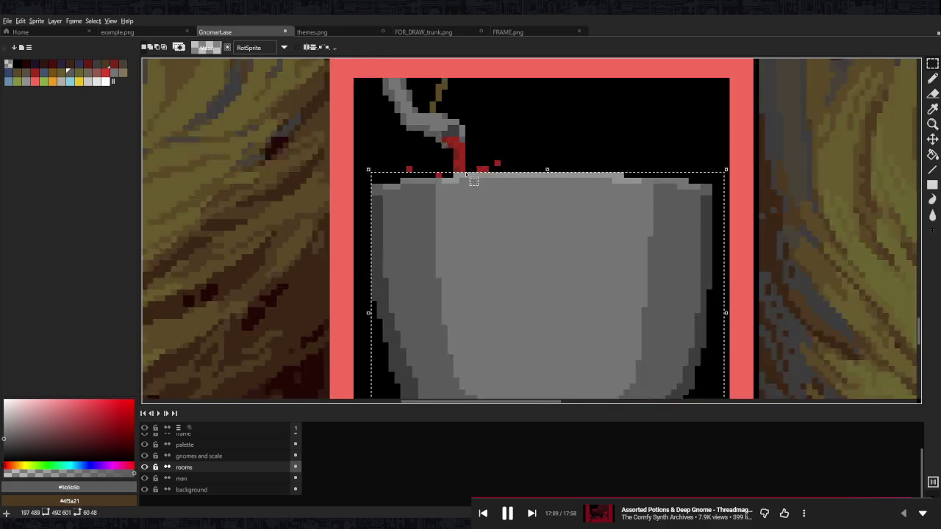
pyautogui.scroll(1, 367, 197)
pyautogui.press('g')
pyautogui.keyDown('alt'); pyautogui.click(342, 136); pyautogui.keyUp('alt')
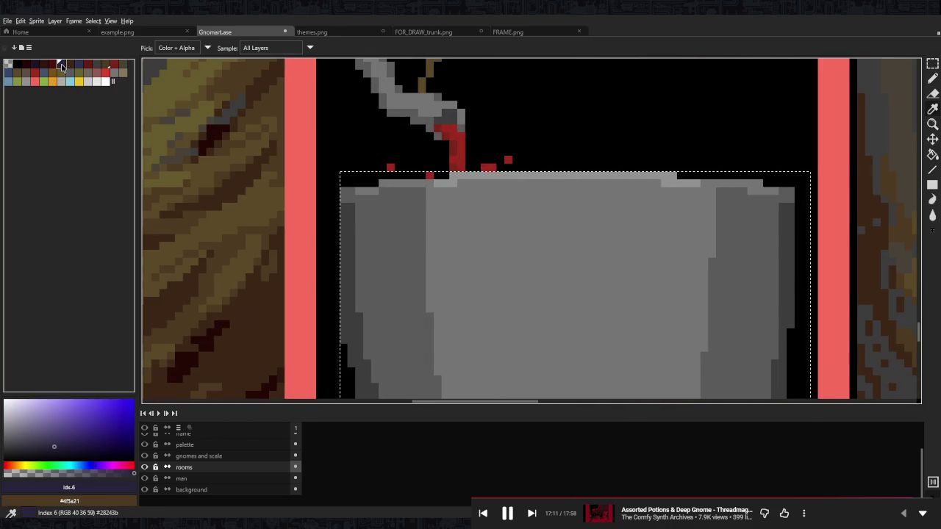
pyautogui.click(355, 199)
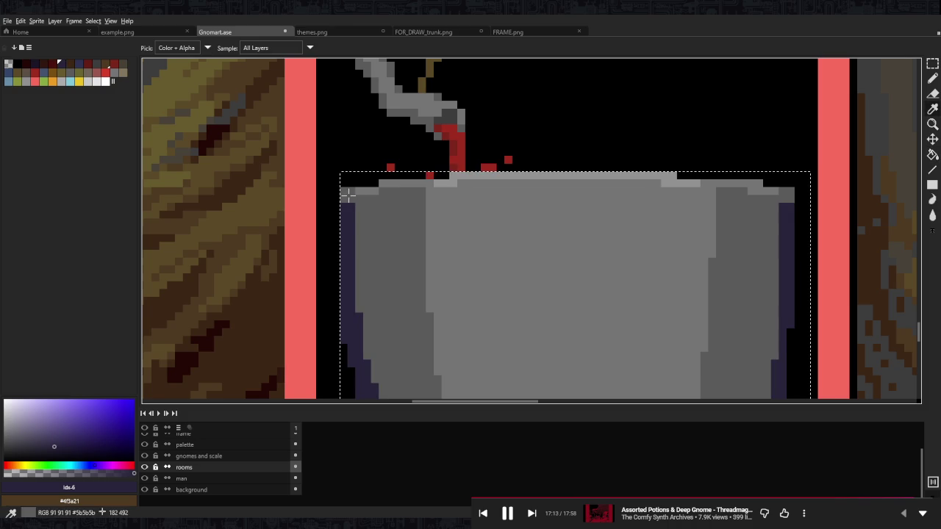
pyautogui.keyDown('alt'); pyautogui.click(390, 221); pyautogui.keyUp('alt')
pyautogui.click(85, 66)
pyautogui.click(389, 294)
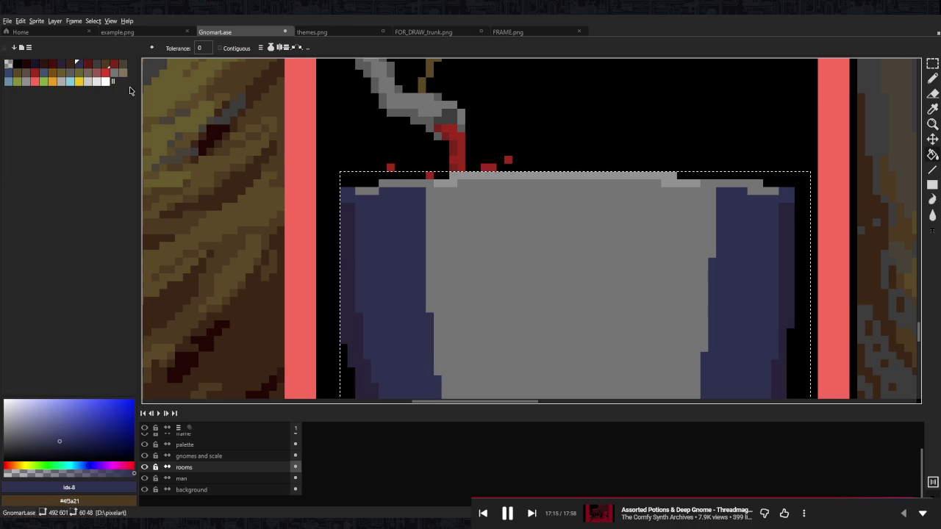
pyautogui.click(103, 67)
pyautogui.click(566, 294)
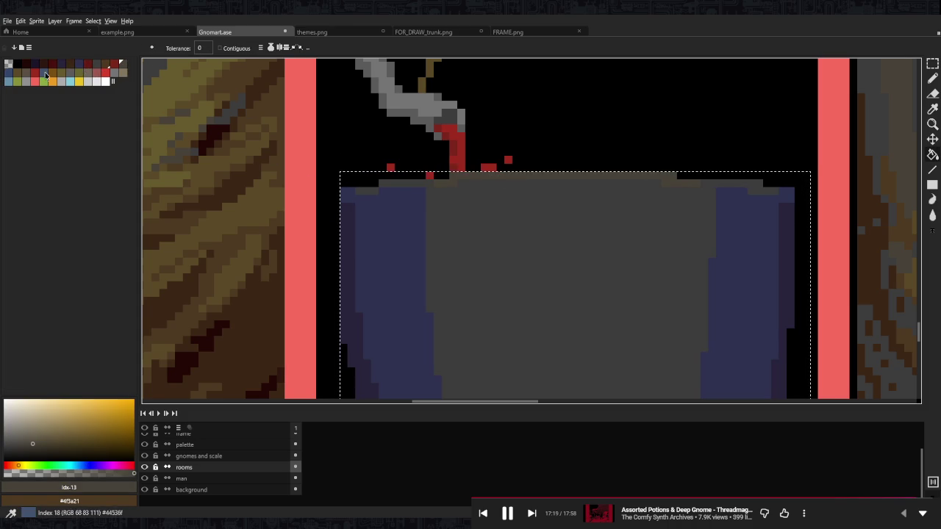
# - Try a grey palette swatch on the cauldron's dark edge strip, then undo it
pyautogui.click(63, 72)
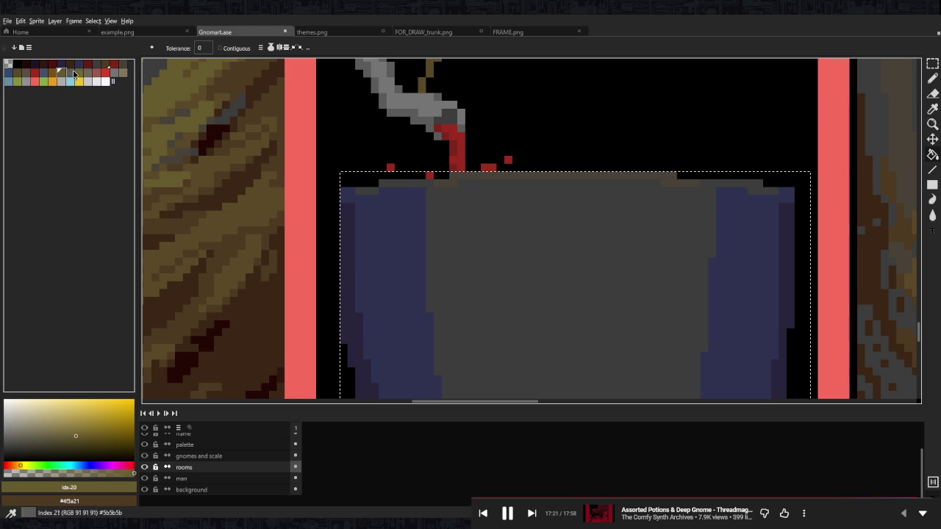
pyautogui.press(']')
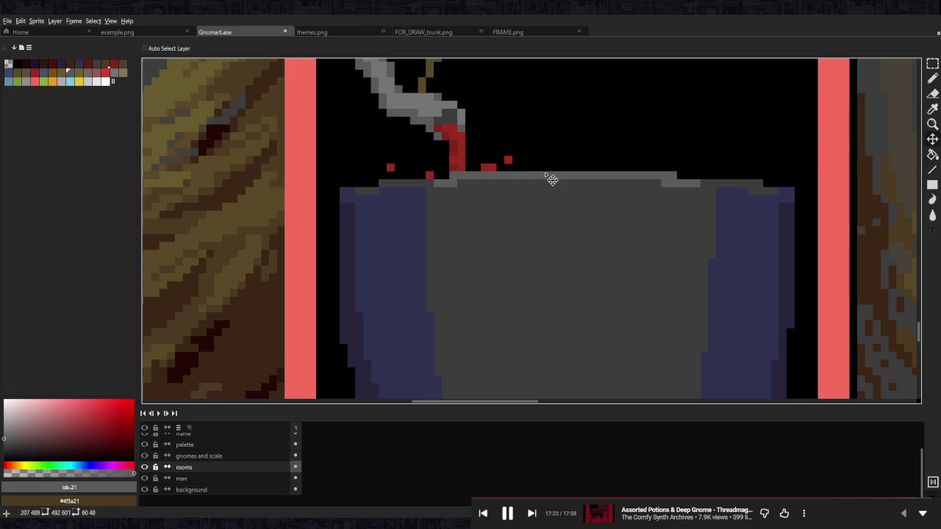
pyautogui.scroll(-3, 541, 168)
pyautogui.scroll(-2, 534, 161)
pyautogui.scroll(3, 510, 200)
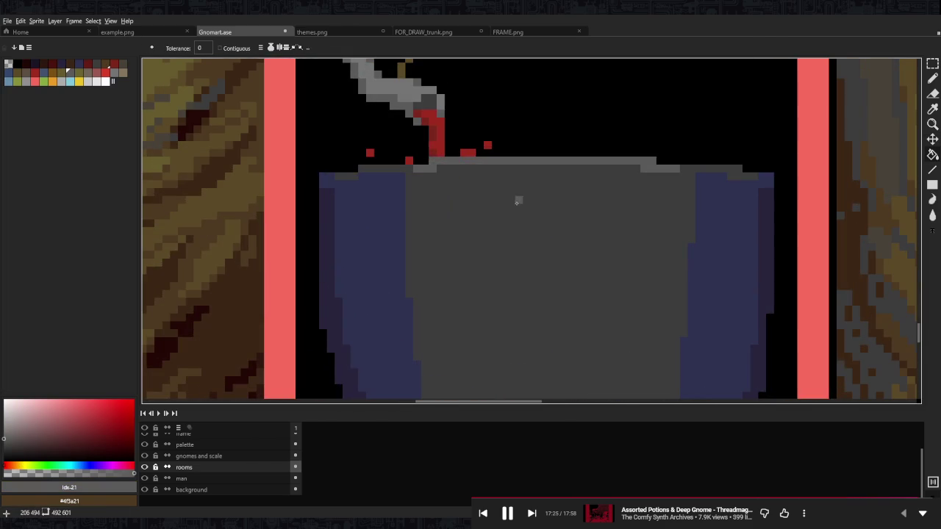
pyautogui.scroll(2, 525, 208)
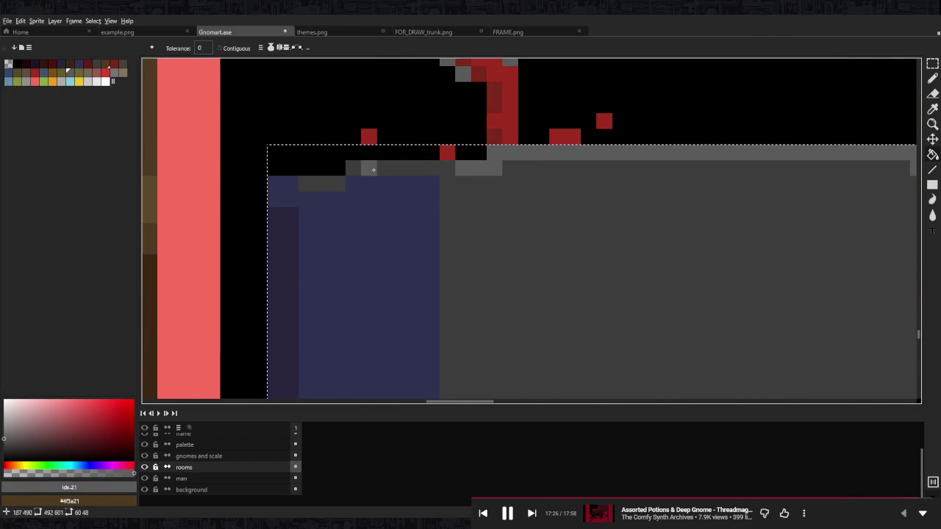
pyautogui.click(284, 233)
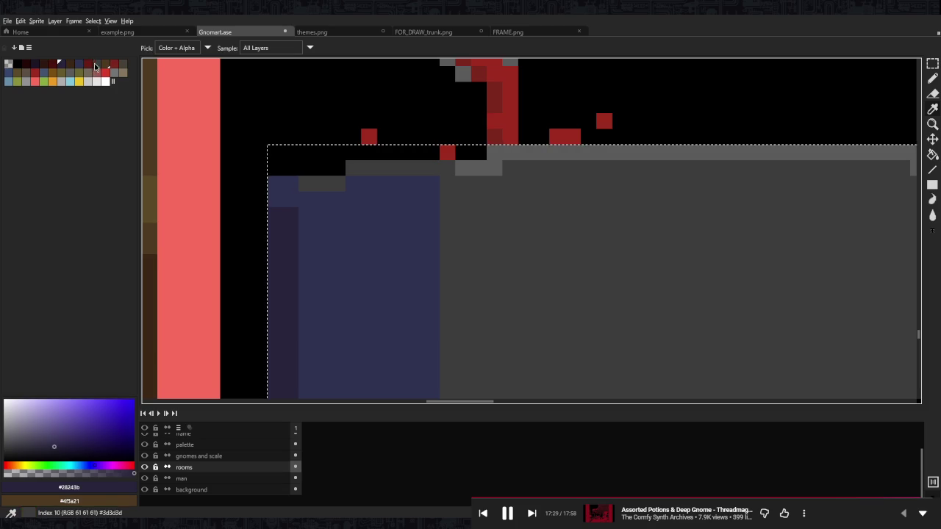
pyautogui.click(94, 66)
pyautogui.click(286, 221)
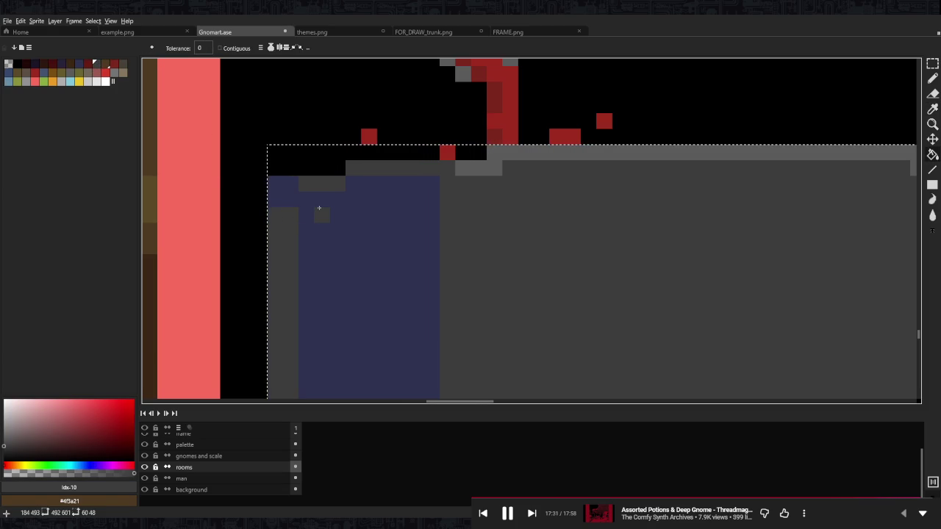
pyautogui.hotkey('ctrl', 'z')
# - Fill the cauldron rim with lighter grey and its body with medium grey
pyautogui.press('i')
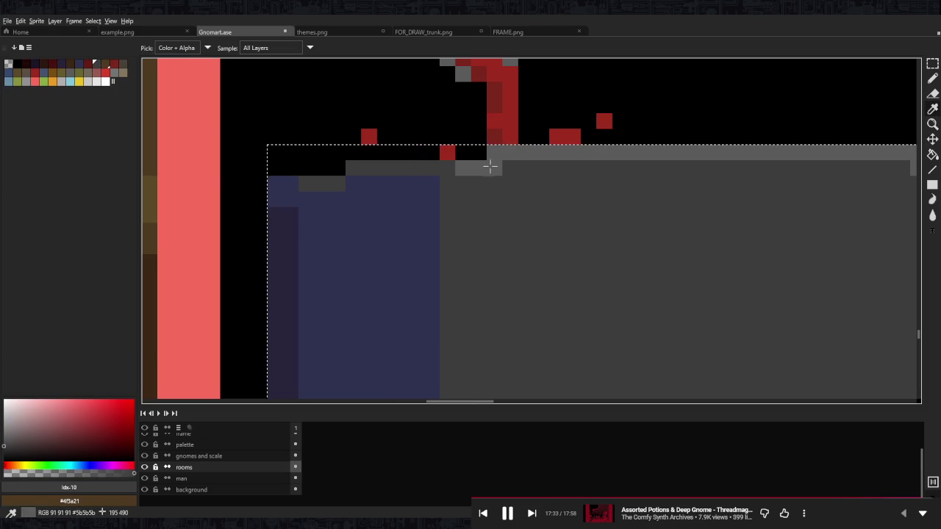
pyautogui.press('g')
pyautogui.click(110, 76)
pyautogui.click(497, 156)
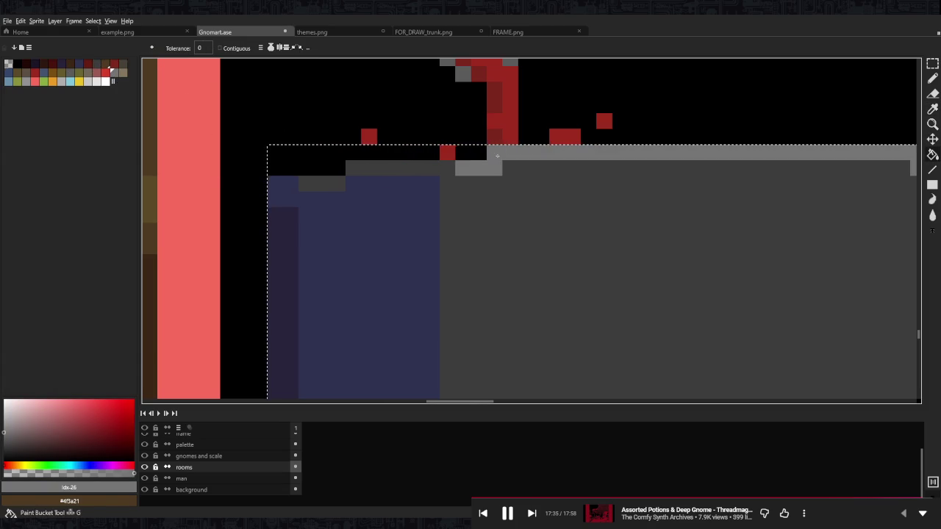
pyautogui.click(90, 75)
pyautogui.click(448, 191)
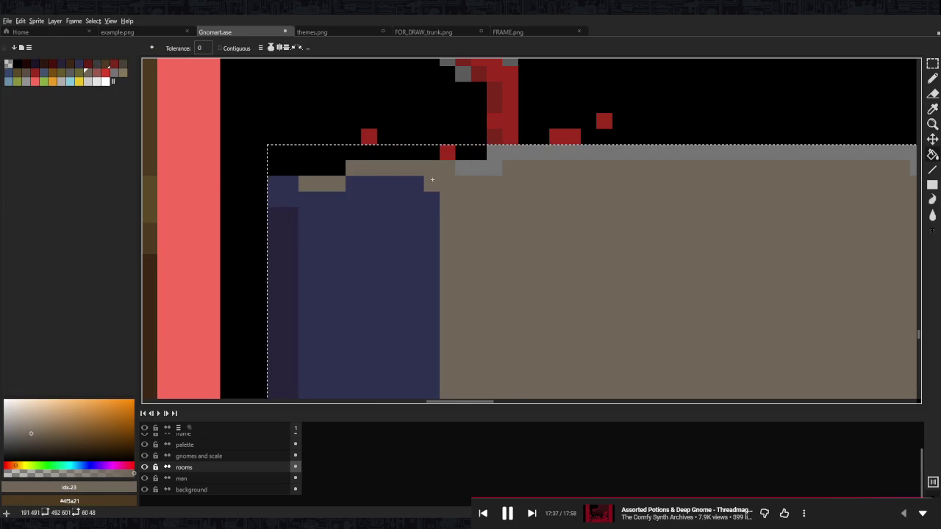
pyautogui.click(73, 72)
pyautogui.click(400, 197)
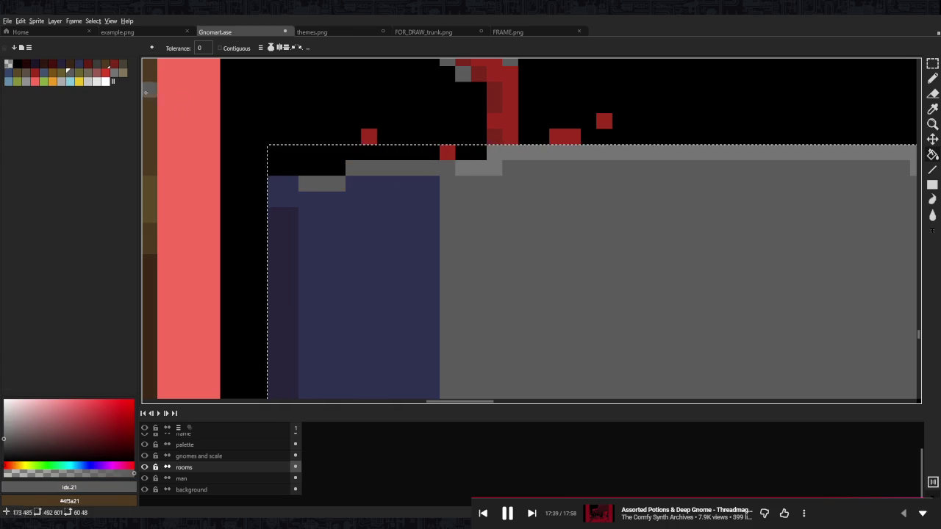
# - Recolour the cauldron's blue side dark brown and its left edge strip dark grey
pyautogui.click(25, 72)
pyautogui.click(338, 199)
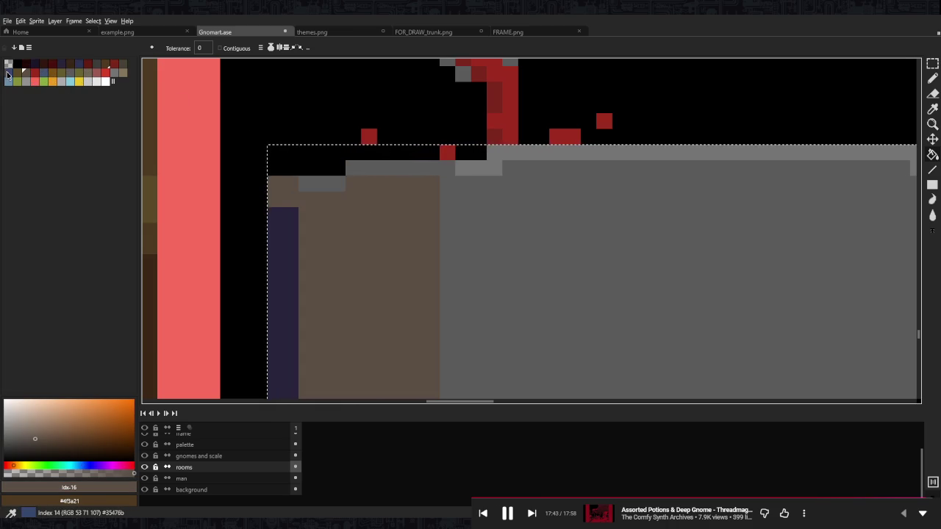
pyautogui.keyDown('alt'); pyautogui.click(336, 198); pyautogui.keyUp('alt')
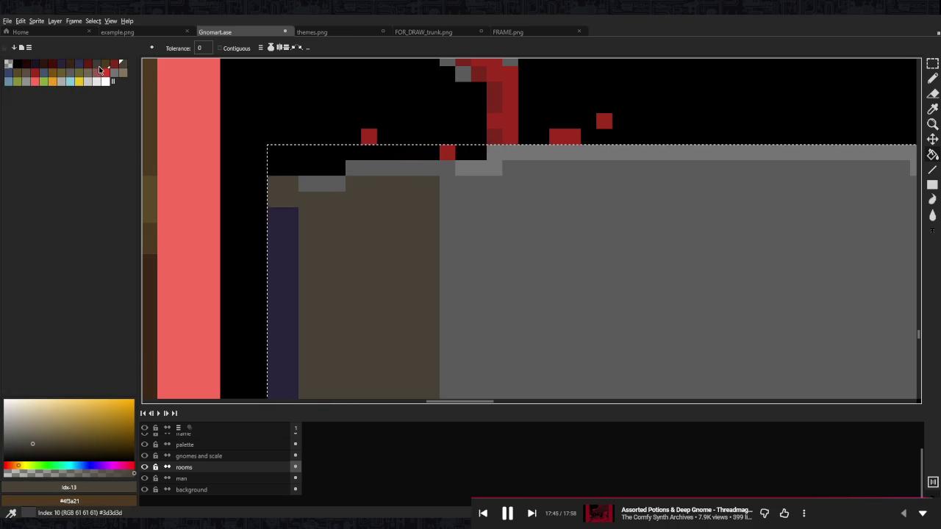
pyautogui.click(89, 64)
pyautogui.click(294, 242)
pyautogui.scroll(-5, 293, 241)
pyautogui.scroll(-1, 541, 174)
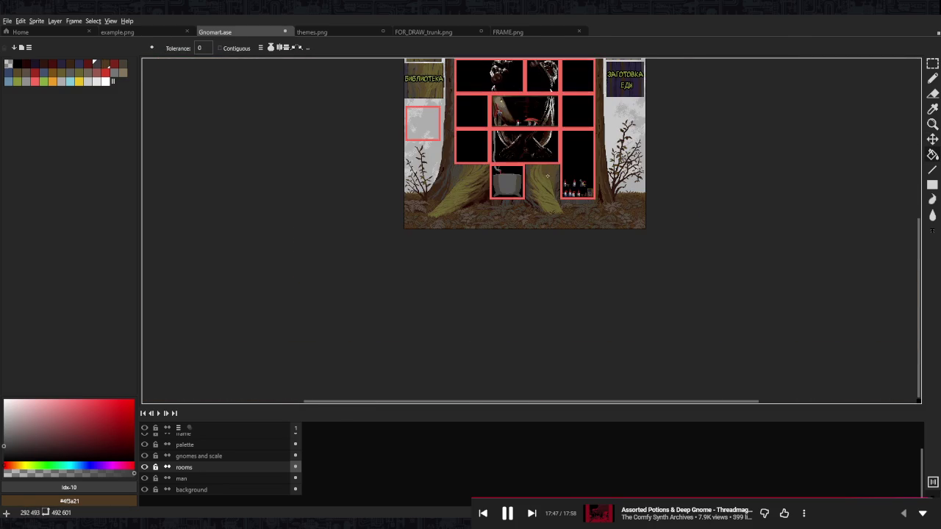
pyautogui.scroll(5, 514, 178)
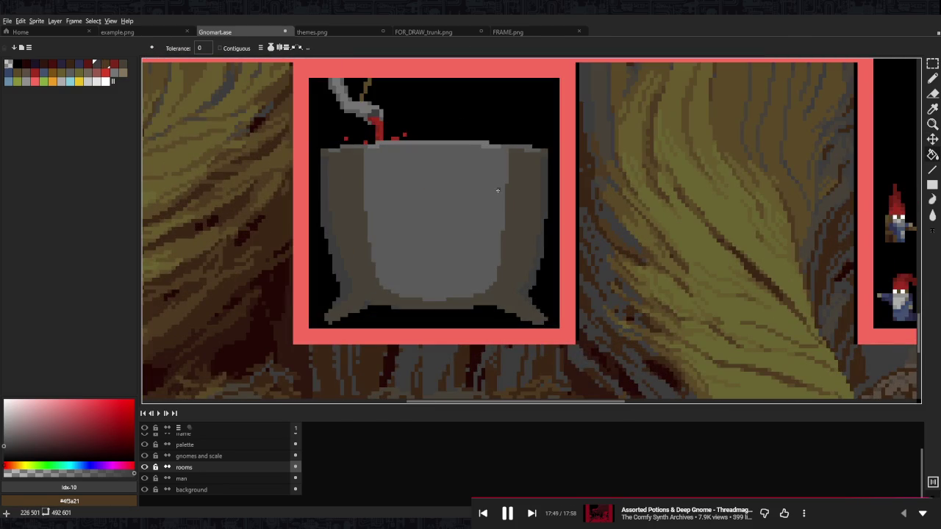
pyautogui.scroll(2, 497, 191)
pyautogui.keyDown('alt'); pyautogui.click(497, 200); pyautogui.keyUp('alt')
# - Pencil two grey highlight stripes on the upper right of the cauldron
pyautogui.press('b')
pyautogui.moveTo(529, 191); pyautogui.dragTo(529, 250)
pyautogui.moveTo(537, 128)
pyautogui.mouseDown()
pyautogui.moveTo(537, 188)
pyautogui.moveTo(522, 244)
pyautogui.mouseUp()
pyautogui.moveTo(530, 138)
pyautogui.mouseDown()
pyautogui.moveTo(530, 190)
pyautogui.moveTo(538, 111)
pyautogui.mouseUp()
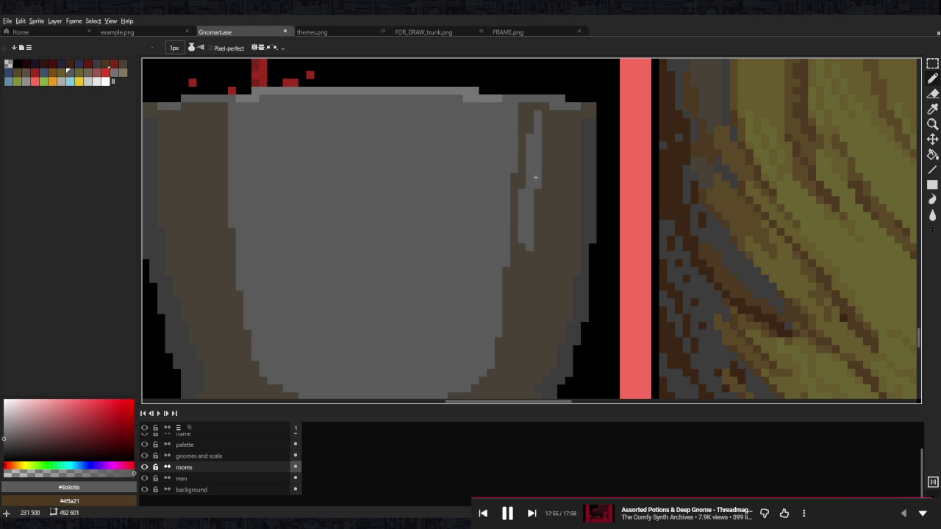
pyautogui.scroll(-4, 535, 167)
pyautogui.scroll(2, 534, 206)
pyautogui.scroll(1, 533, 228)
pyautogui.scroll(1, 532, 244)
# - Extend the grey highlight strokes further down the cauldron's right side
pyautogui.moveTo(532, 245); pyautogui.dragTo(537, 301)
pyautogui.moveTo(527, 269); pyautogui.dragTo(528, 305)
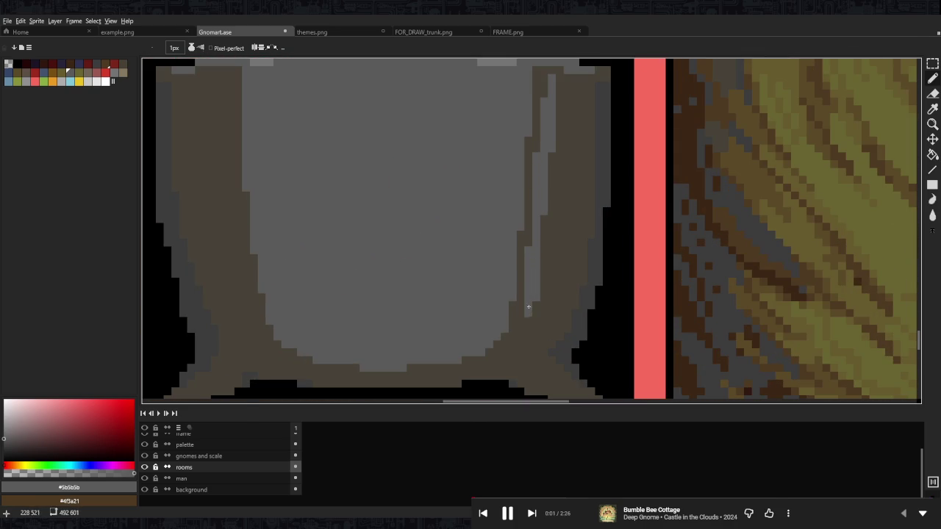
pyautogui.scroll(-3, 528, 312)
pyautogui.scroll(-2, 533, 279)
pyautogui.scroll(-2, 540, 235)
pyautogui.scroll(5, 548, 202)
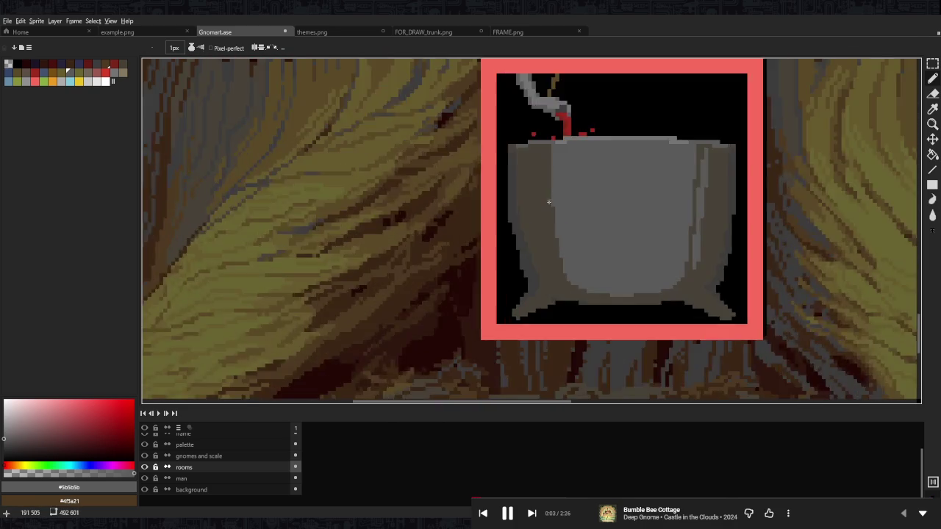
pyautogui.scroll(3, 548, 202)
pyautogui.scroll(-1, 490, 217)
pyautogui.scroll(-2, 475, 179)
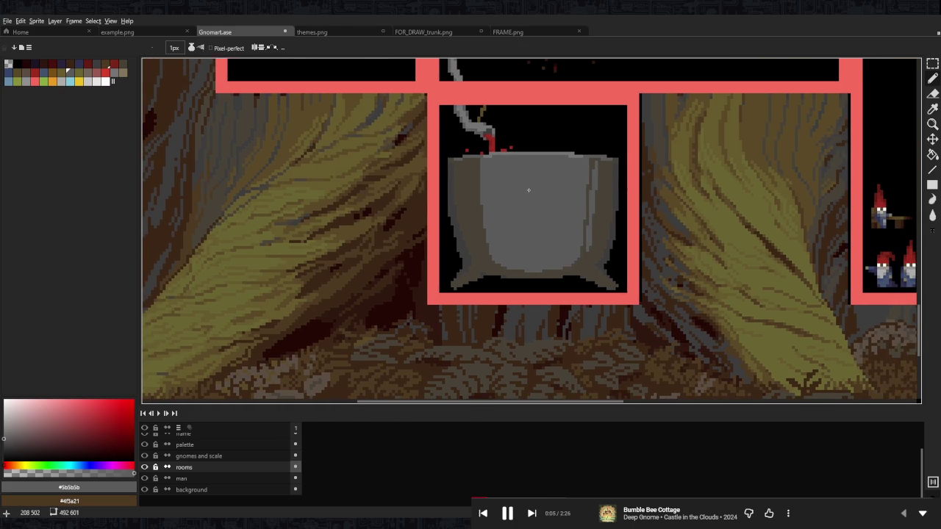
pyautogui.hotkey('ctrl', 'z')
pyautogui.hotkey('ctrl', 'y')
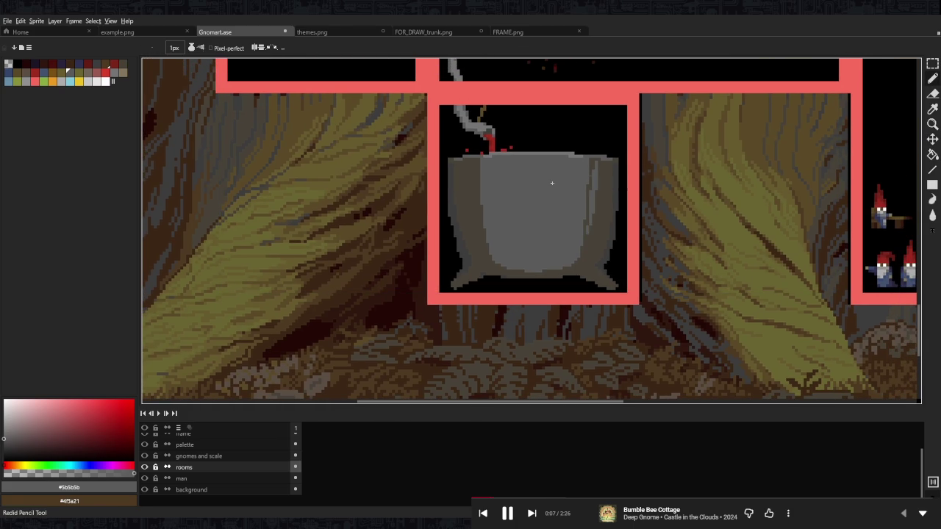
pyautogui.scroll(2, 552, 183)
# - Select the area around the cauldron and bucket-fill its left edge strip dark blue
pyautogui.press('m')
pyautogui.scroll(-1, 654, 189)
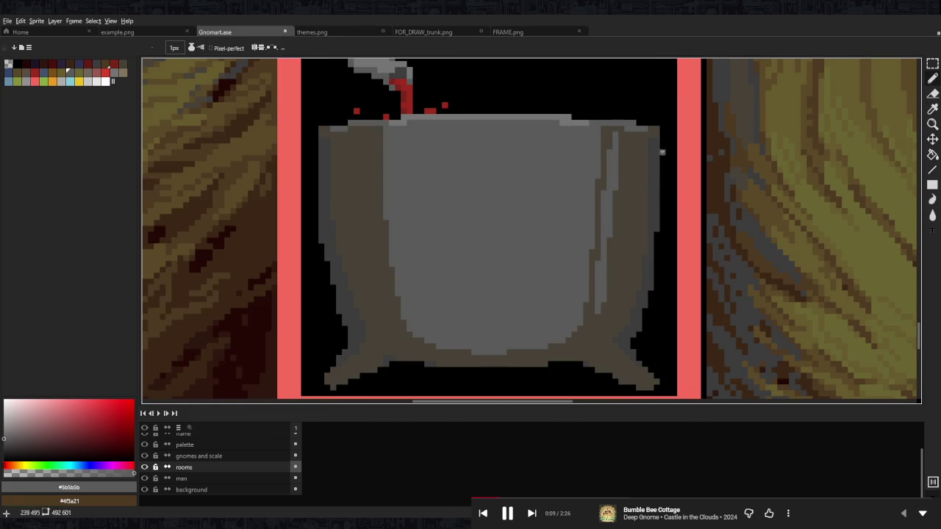
pyautogui.scroll(1, 668, 121)
pyautogui.moveTo(668, 87); pyautogui.dragTo(319, 316)
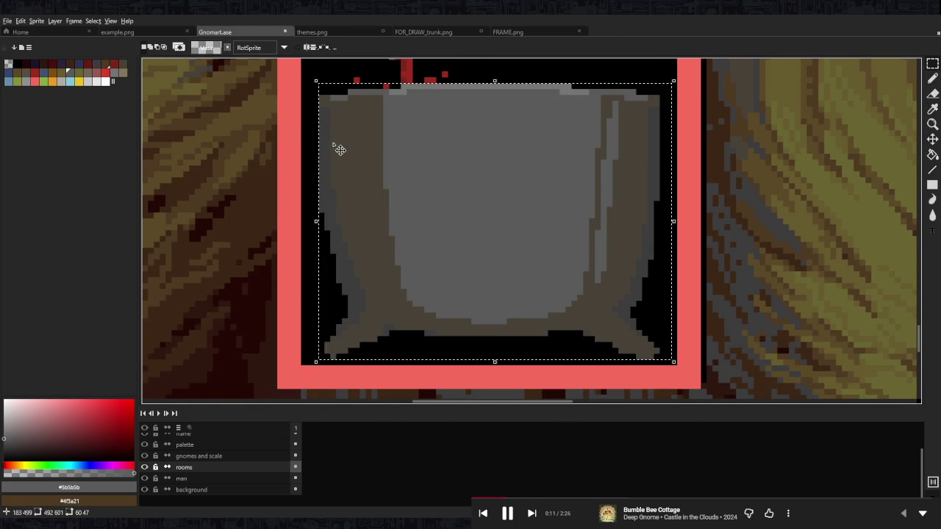
pyautogui.press('g')
pyautogui.scroll(2, 323, 125)
pyautogui.click(78, 64)
pyautogui.scroll(3, 323, 220)
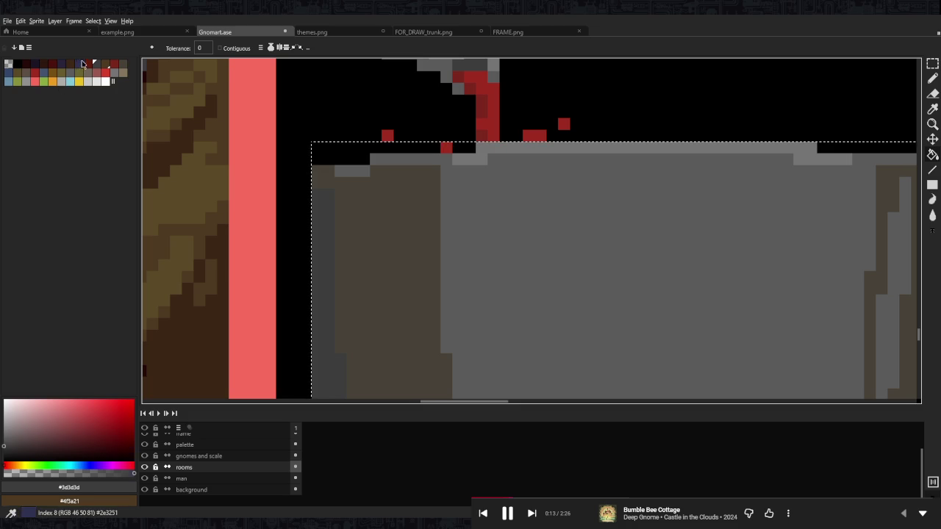
pyautogui.click(316, 208)
# - Undo the dark blue fill and choose a dark purple swatch instead
pyautogui.scroll(-3, 441, 213)
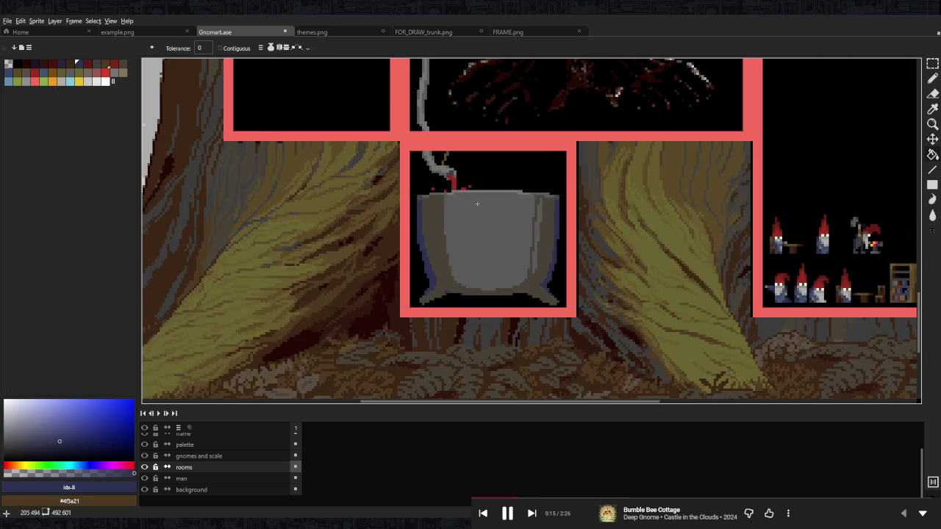
pyautogui.scroll(-2, 494, 205)
pyautogui.scroll(-1, 494, 204)
pyautogui.scroll(3, 491, 235)
pyautogui.scroll(1, 488, 272)
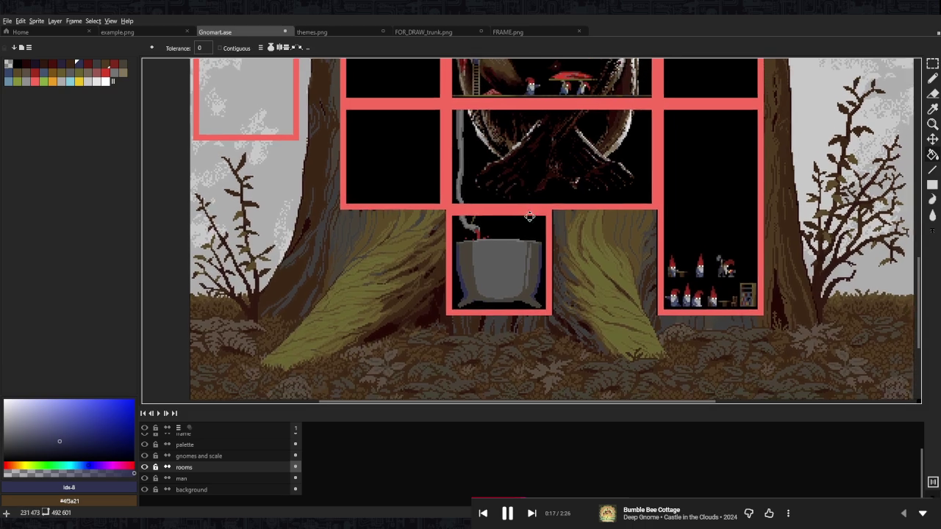
pyautogui.scroll(2, 487, 290)
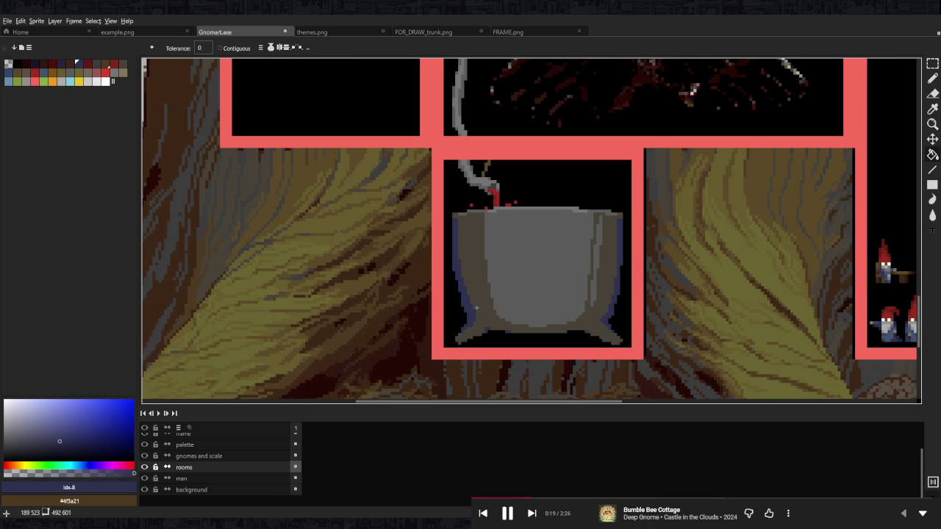
pyautogui.hotkey('ctrl', 'z')
pyautogui.hotkey('ctrl', 'z')
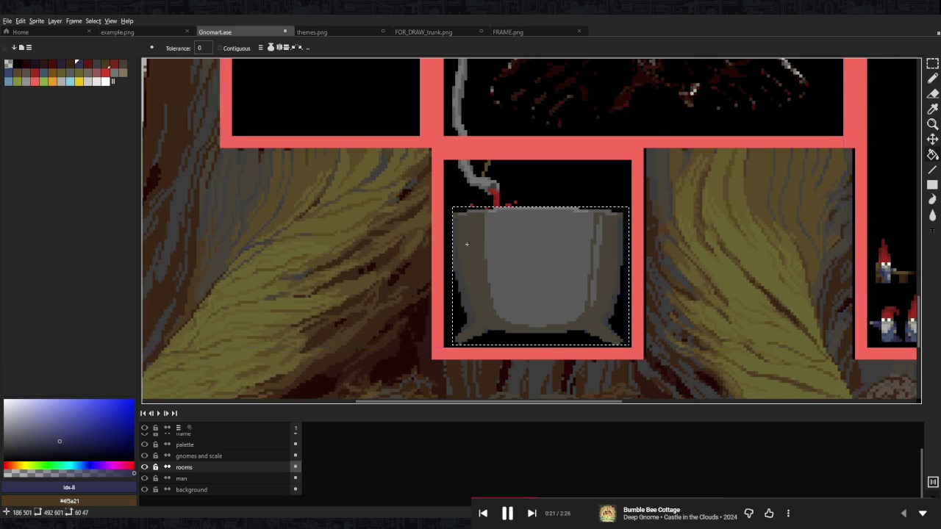
pyautogui.scroll(2, 463, 248)
pyautogui.click(33, 65)
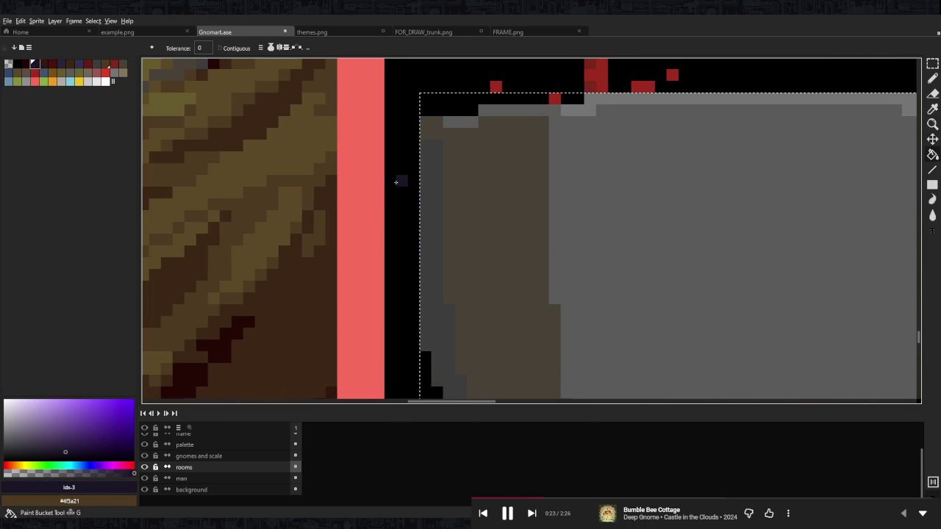
# - Bucket-fill the cauldron's left edge strip with dark purple
pyautogui.click(440, 187)
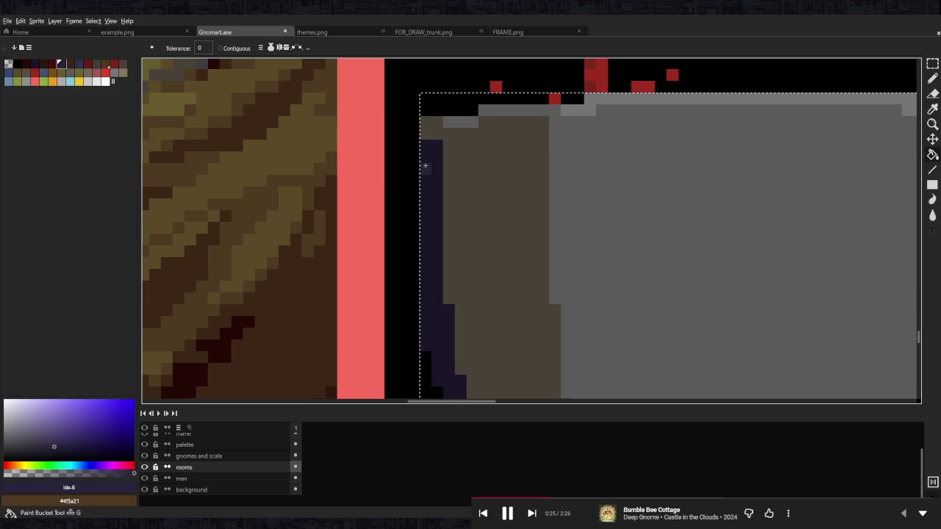
pyautogui.click(424, 164)
pyautogui.scroll(-2, 465, 187)
pyautogui.scroll(-1, 463, 188)
pyautogui.scroll(-2, 478, 184)
pyautogui.scroll(1, 535, 174)
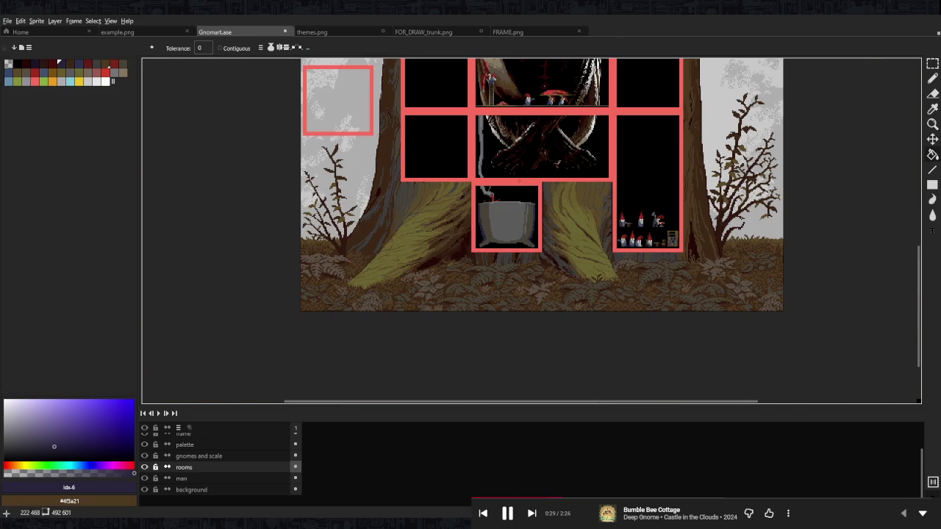
pyautogui.scroll(3, 507, 209)
pyautogui.scroll(1, 448, 210)
# - Pencil dark purple shading strokes along the cauldron's left and right edges
pyautogui.press('b')
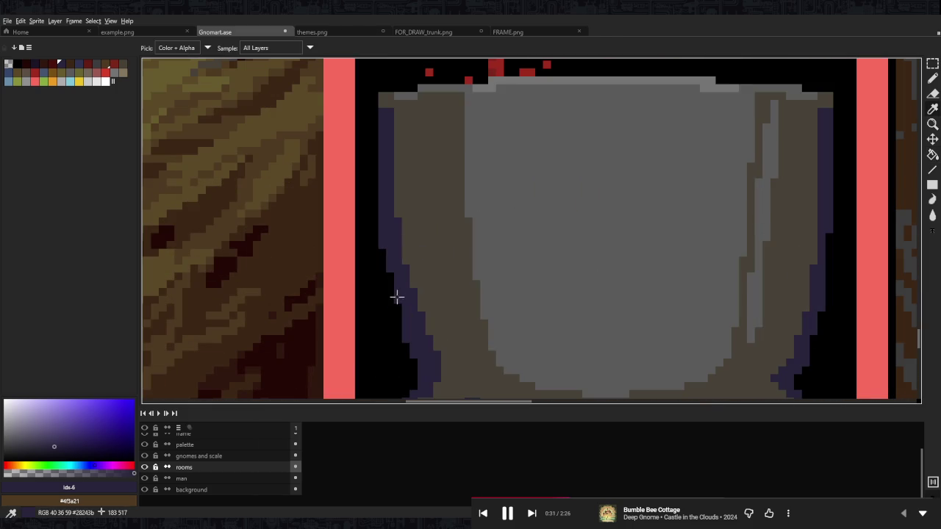
pyautogui.moveTo(414, 236)
pyautogui.mouseDown()
pyautogui.moveTo(423, 292)
pyautogui.moveTo(412, 203)
pyautogui.mouseUp()
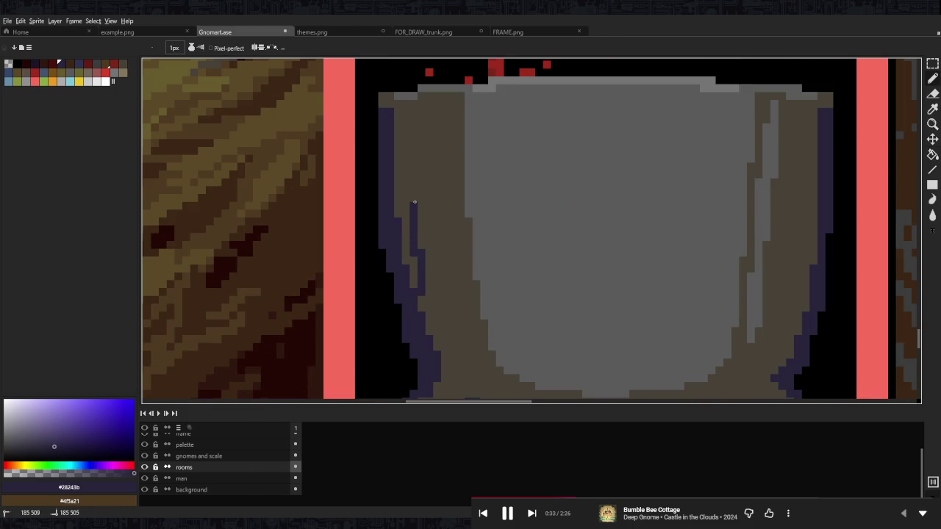
pyautogui.moveTo(404, 112); pyautogui.dragTo(407, 200)
pyautogui.scroll(-3, 407, 200)
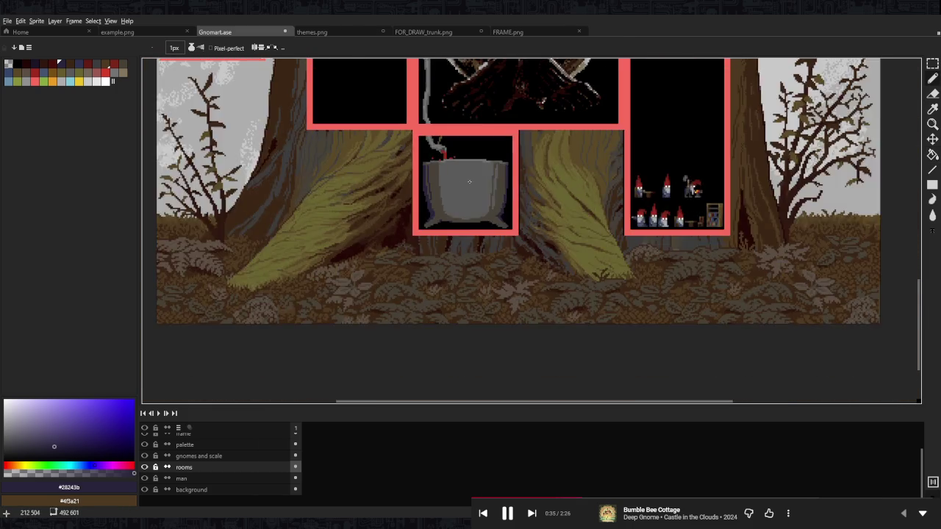
pyautogui.scroll(-1, 456, 235)
pyautogui.scroll(3, 483, 262)
pyautogui.moveTo(484, 261)
pyautogui.mouseDown()
pyautogui.moveTo(493, 224)
pyautogui.moveTo(471, 308)
pyautogui.moveTo(491, 278)
pyautogui.mouseUp()
pyautogui.keyDown('alt'); pyautogui.click(471, 306); pyautogui.keyUp('alt')
pyautogui.keyDown('alt'); pyautogui.click(483, 301); pyautogui.keyUp('alt')
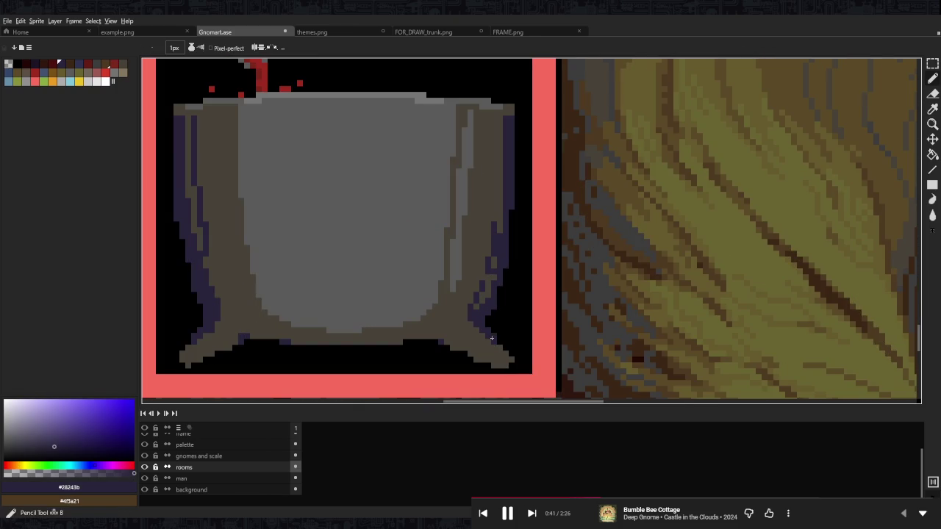
# - Sample the brown #474237 and the dark purple #28243b from the cauldron's edges
pyautogui.scroll(-3, 489, 275)
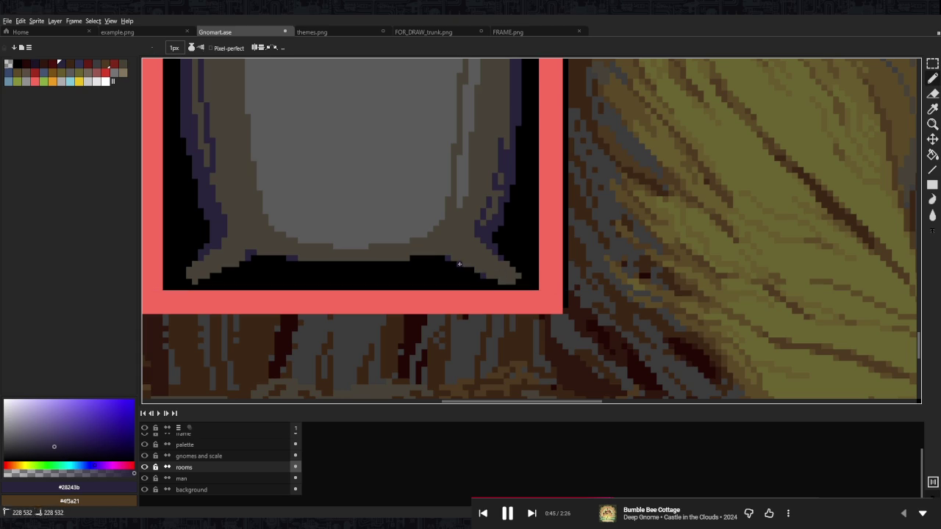
pyautogui.hscroll(-8, 519, 279)
pyautogui.hscroll(-3, 529, 272)
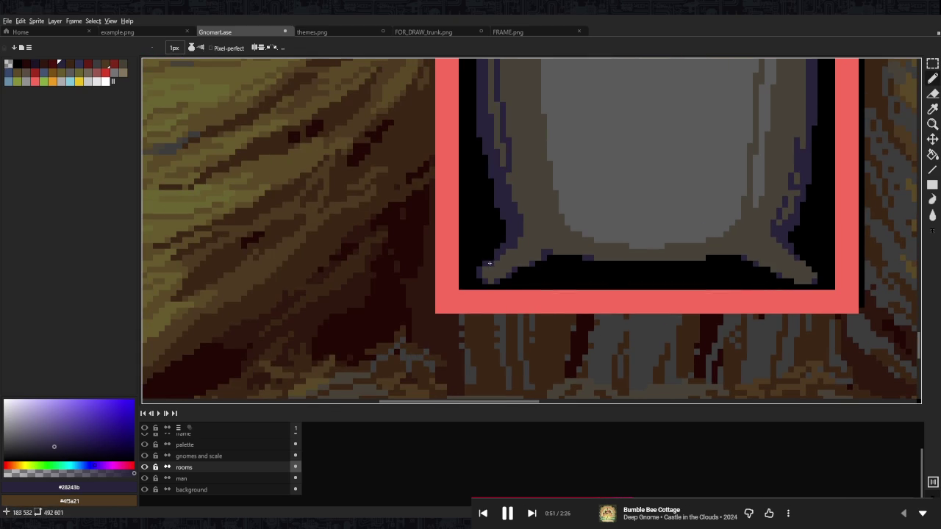
pyautogui.keyDown('alt'); pyautogui.click(488, 265); pyautogui.keyUp('alt')
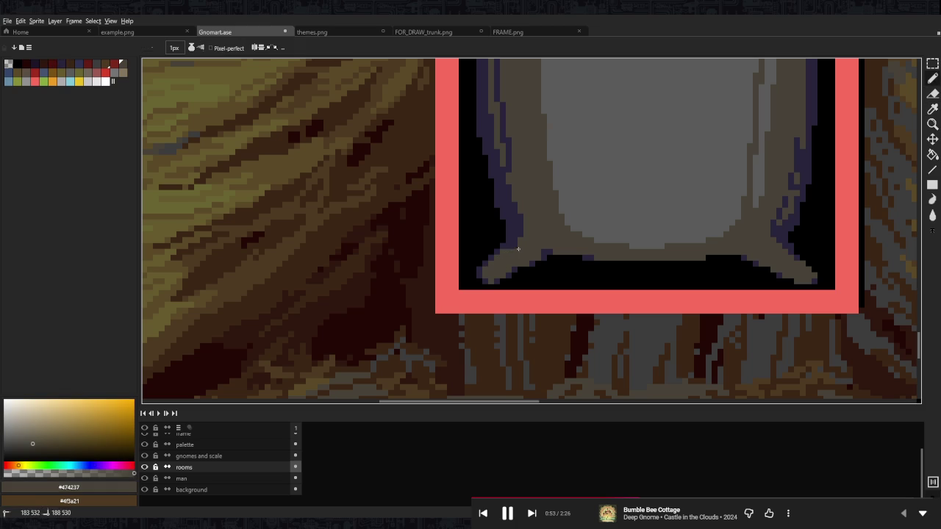
pyautogui.scroll(2, 504, 199)
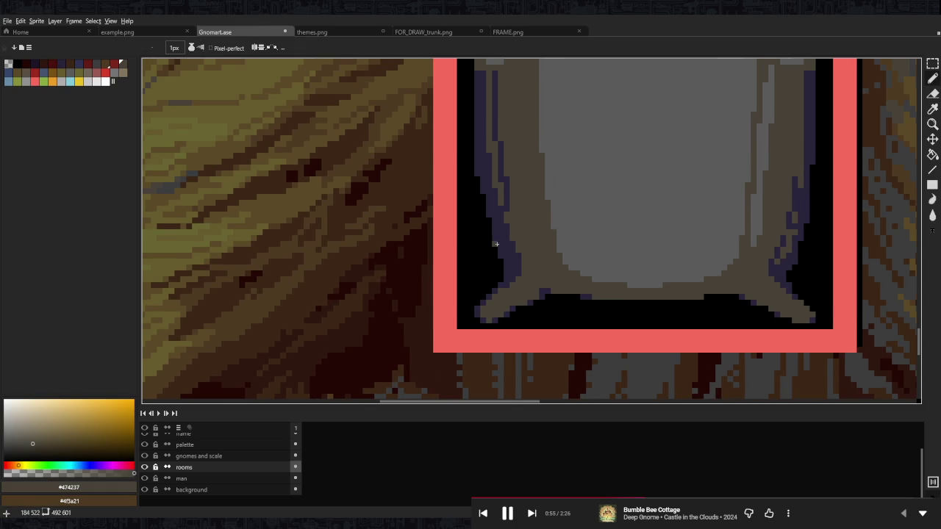
pyautogui.keyDown('alt'); pyautogui.click(487, 209); pyautogui.keyUp('alt')
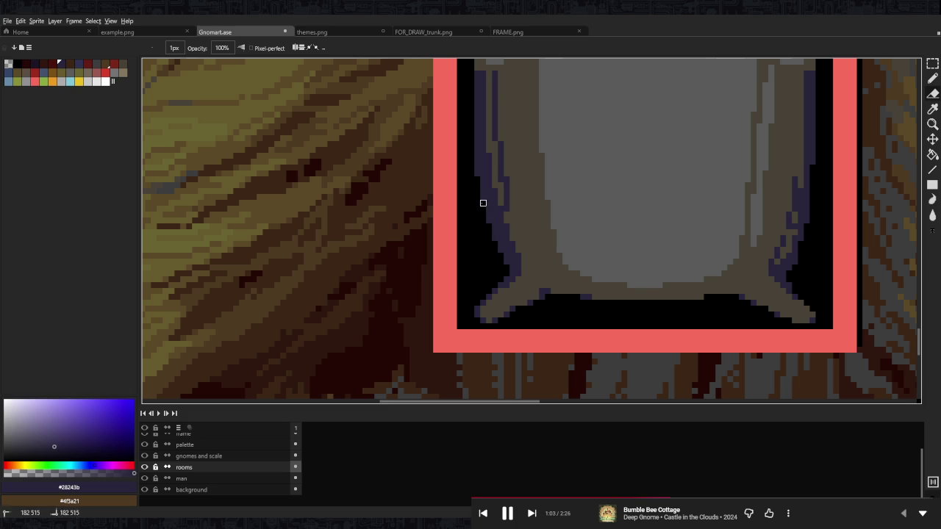
pyautogui.scroll(-3, 594, 229)
pyautogui.scroll(3, 682, 217)
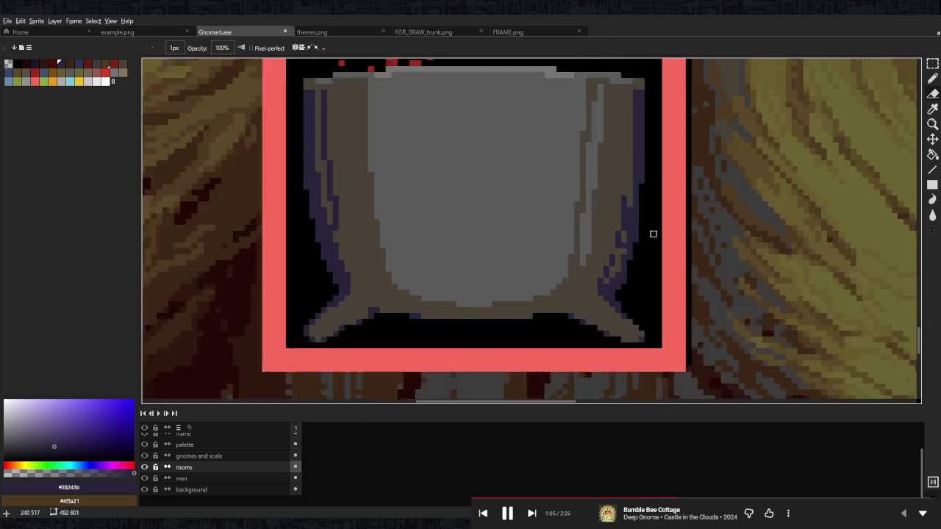
pyautogui.scroll(1, 651, 233)
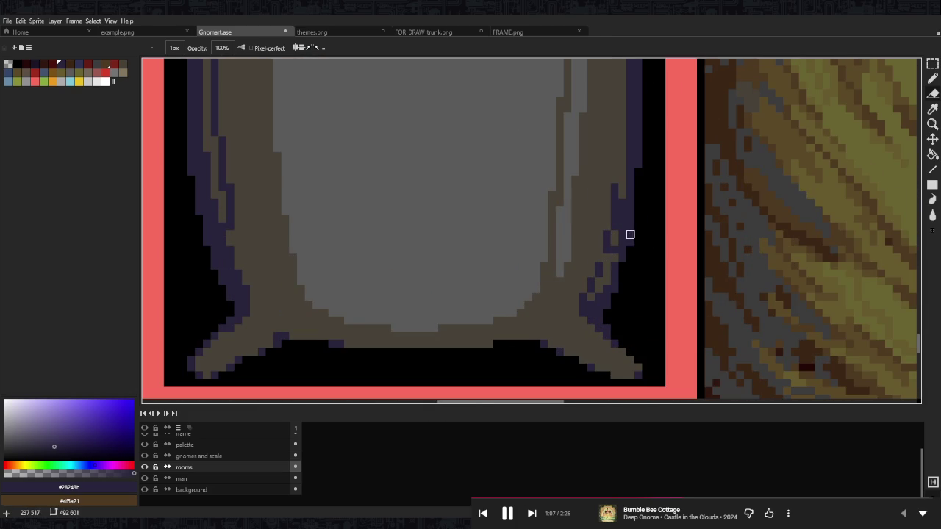
pyautogui.scroll(2, 625, 195)
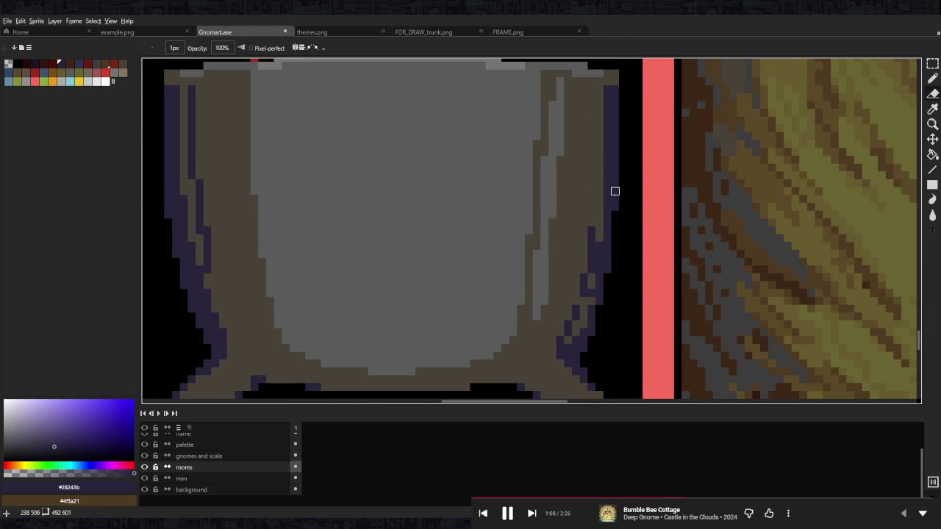
# - Cover stray purple pixels with brown and add dark purple along the cauldron's right edge
pyautogui.keyDown('alt'); pyautogui.click(599, 246); pyautogui.keyUp('alt')
pyautogui.moveTo(599, 246); pyautogui.dragTo(589, 290)
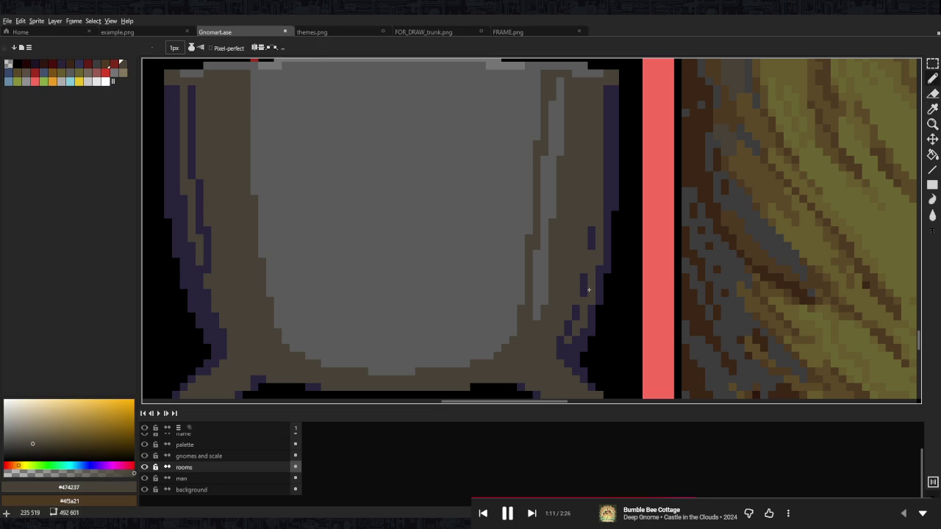
pyautogui.keyDown('alt'); pyautogui.click(584, 326); pyautogui.keyUp('alt')
pyautogui.moveTo(583, 326); pyautogui.dragTo(593, 307)
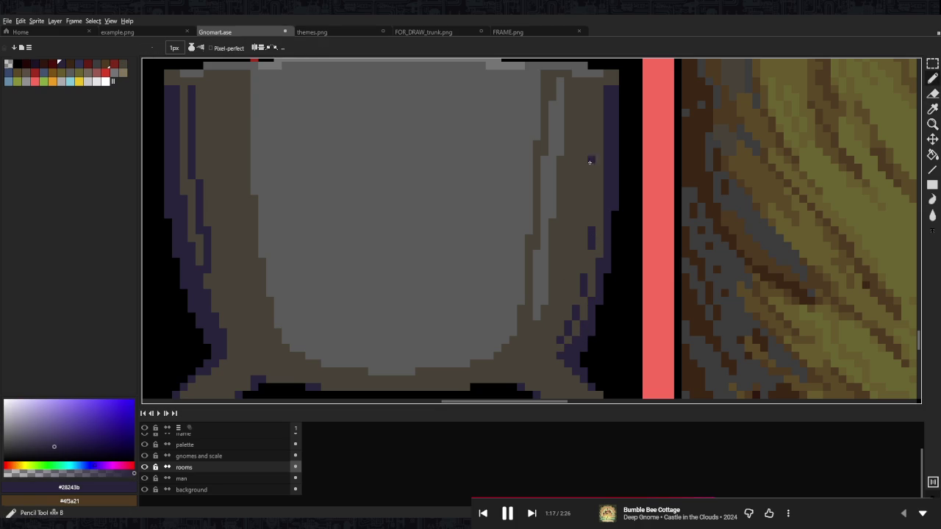
pyautogui.keyDown('shift'); pyautogui.click(590, 160); pyautogui.keyUp('shift')
pyautogui.moveTo(598, 105); pyautogui.dragTo(598, 203)
# - Repaint the right edge column brown and add a dark purple column along the pot's edge
pyautogui.scroll(2, 581, 187)
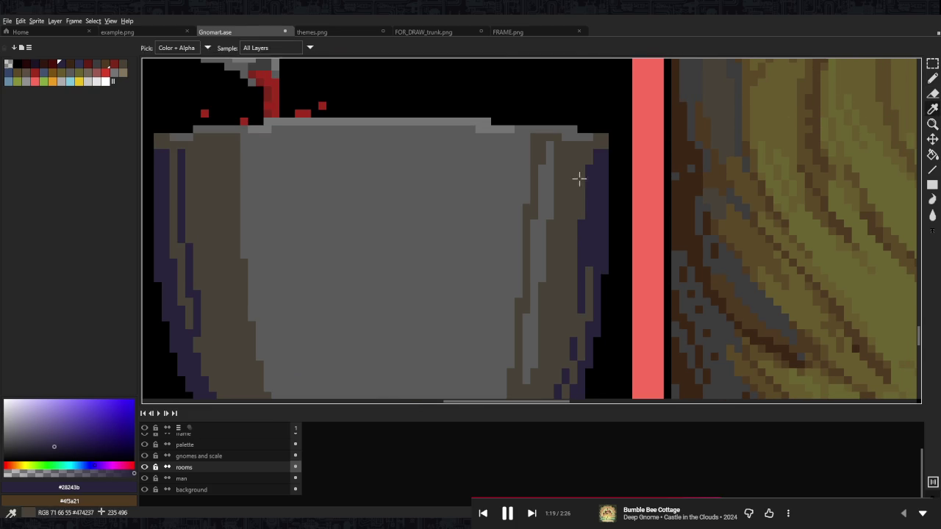
pyautogui.keyDown('alt'); pyautogui.click(581, 187); pyautogui.keyUp('alt')
pyautogui.moveTo(601, 163); pyautogui.dragTo(591, 261)
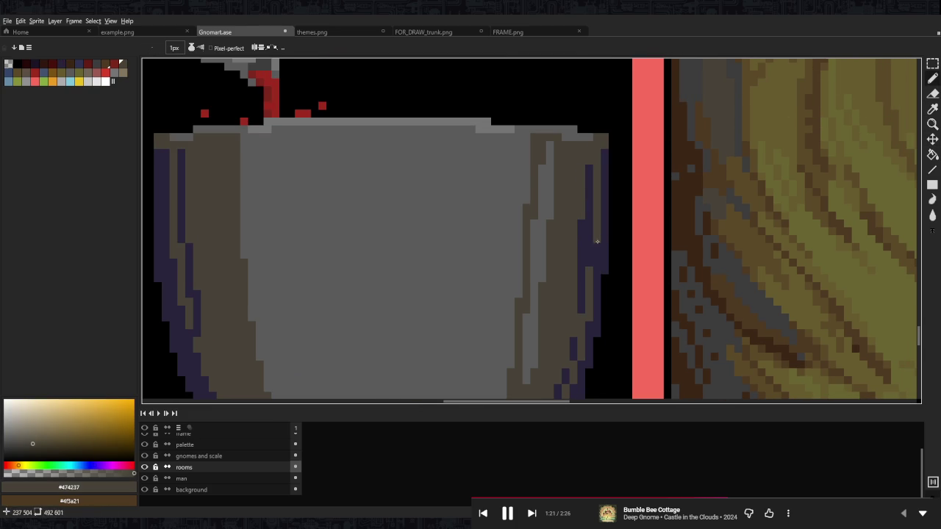
pyautogui.scroll(-5, 607, 226)
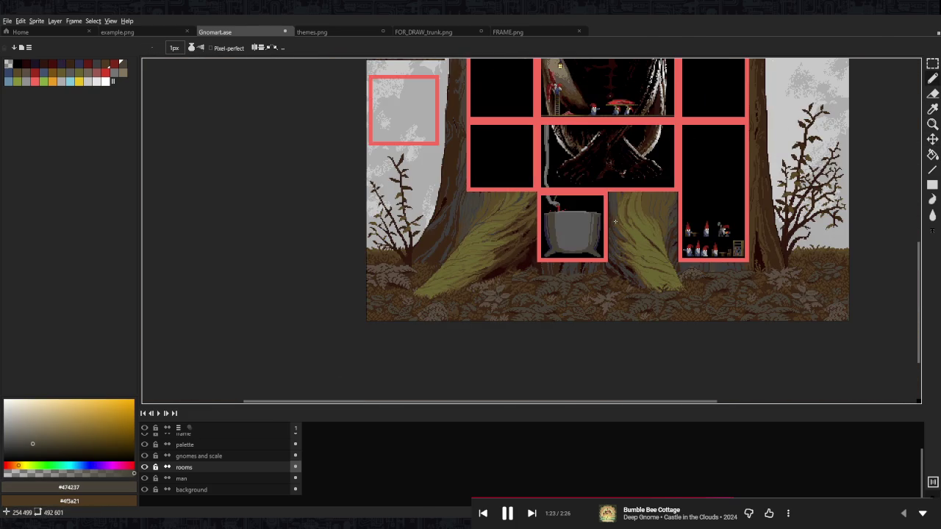
pyautogui.scroll(3, 566, 221)
pyautogui.scroll(2, 514, 258)
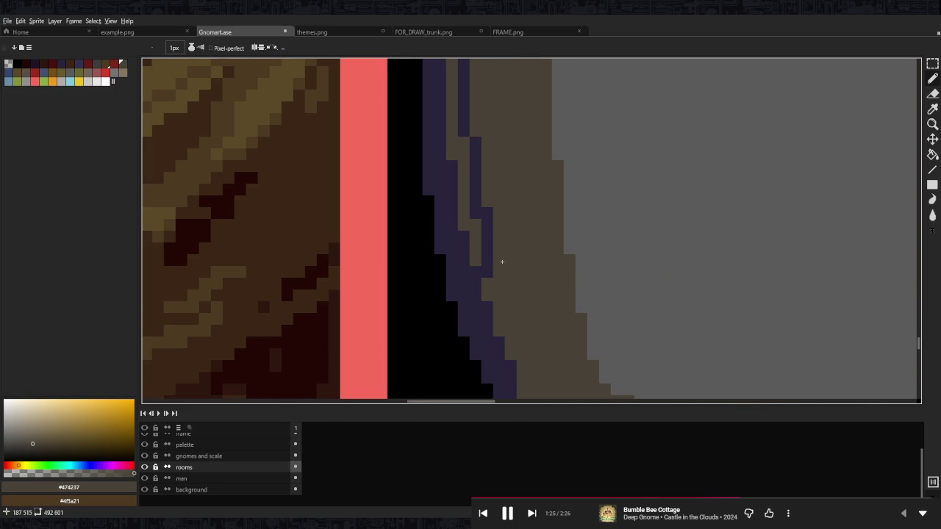
pyautogui.keyDown('alt'); pyautogui.click(500, 261); pyautogui.keyUp('alt')
pyautogui.moveTo(500, 272); pyautogui.dragTo(499, 356)
pyautogui.scroll(-2, 499, 357)
pyautogui.scroll(-2, 515, 331)
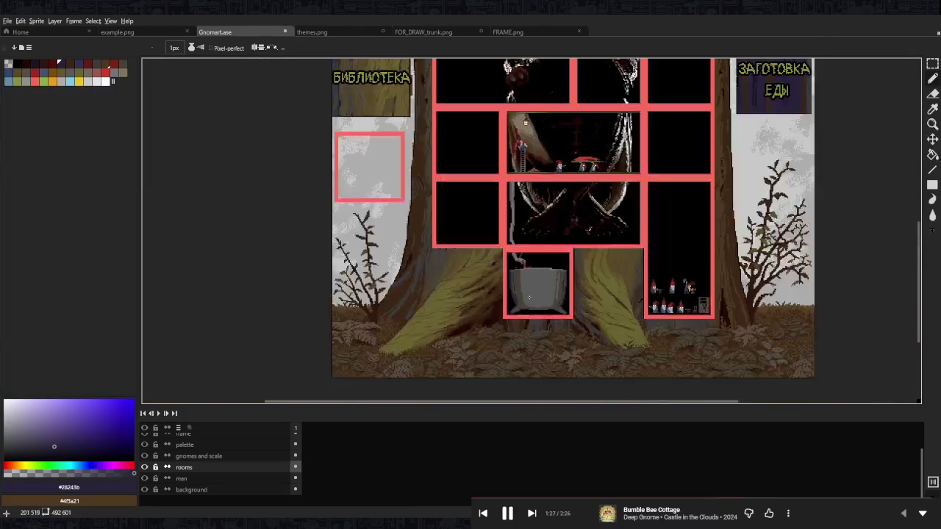
# - Shade the pot's edge in purple, then cover stray purple pixels with brown #474237
pyautogui.scroll(2, 537, 309)
pyautogui.scroll(2, 555, 293)
pyautogui.keyDown('alt'); pyautogui.click(555, 293); pyautogui.keyUp('alt')
pyautogui.moveTo(555, 283); pyautogui.dragTo(544, 316)
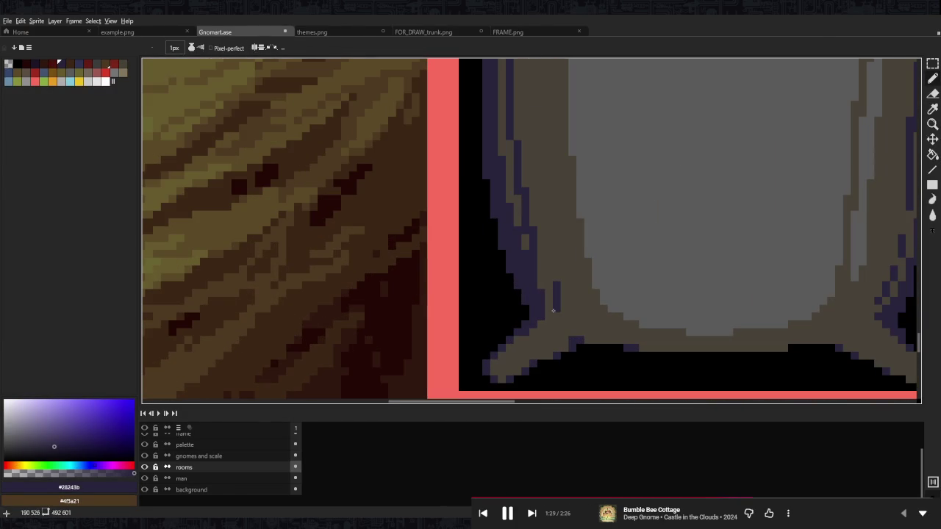
pyautogui.keyDown('alt'); pyautogui.click(532, 255); pyautogui.keyUp('alt')
pyautogui.moveTo(532, 256); pyautogui.dragTo(530, 267)
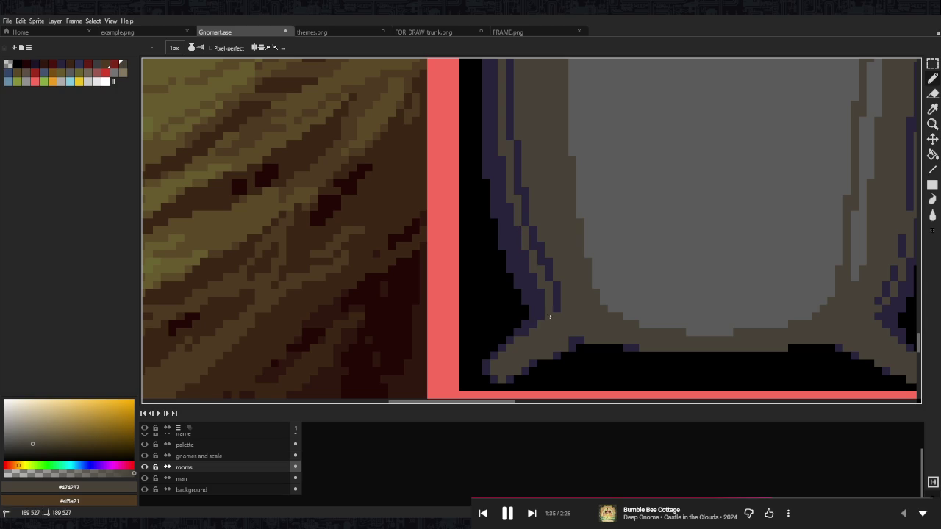
# - Paint grey #5b5b5b highlights along the pot's left side
pyautogui.scroll(-2, 546, 318)
pyautogui.scroll(-1, 573, 301)
pyautogui.scroll(-2, 604, 280)
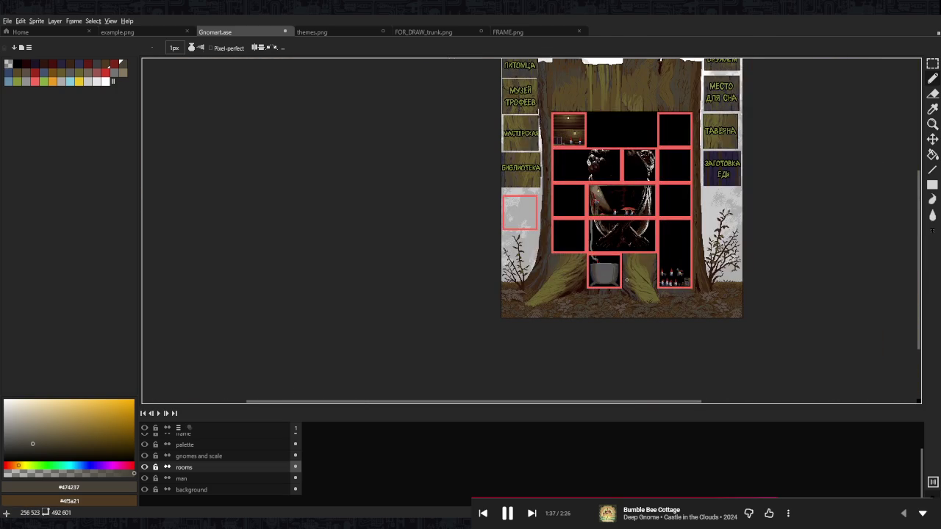
pyautogui.scroll(1, 626, 280)
pyautogui.scroll(2, 588, 272)
pyautogui.scroll(1, 553, 264)
pyautogui.keyDown('alt'); pyautogui.click(553, 265); pyautogui.keyUp('alt')
pyautogui.moveTo(520, 255)
pyautogui.mouseDown()
pyautogui.moveTo(526, 282)
pyautogui.moveTo(515, 200)
pyautogui.mouseUp()
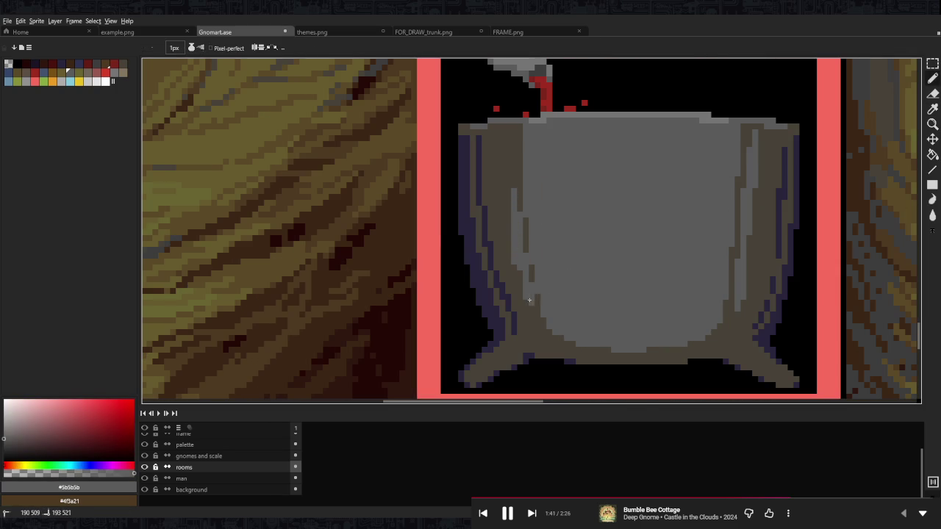
pyautogui.scroll(-3, 521, 265)
pyautogui.scroll(2, 514, 250)
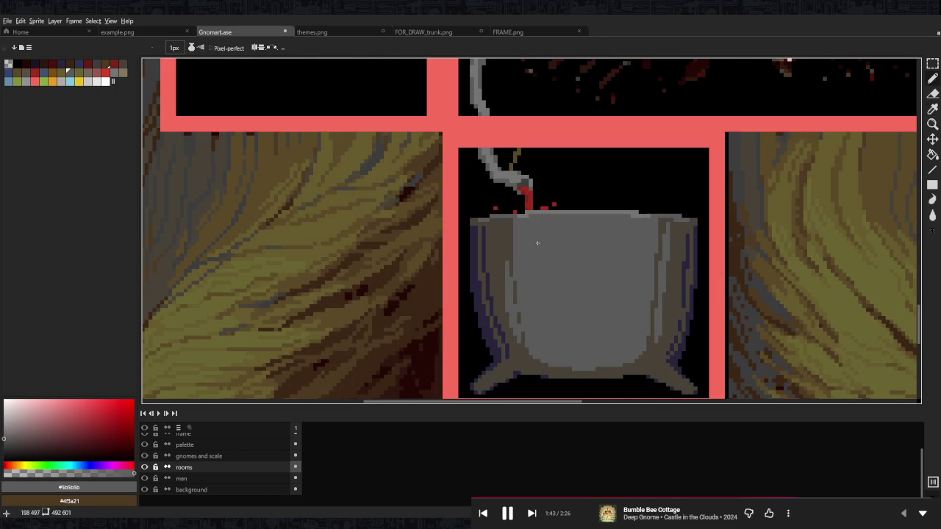
pyautogui.keyDown('alt'); pyautogui.click(511, 242); pyautogui.keyUp('alt')
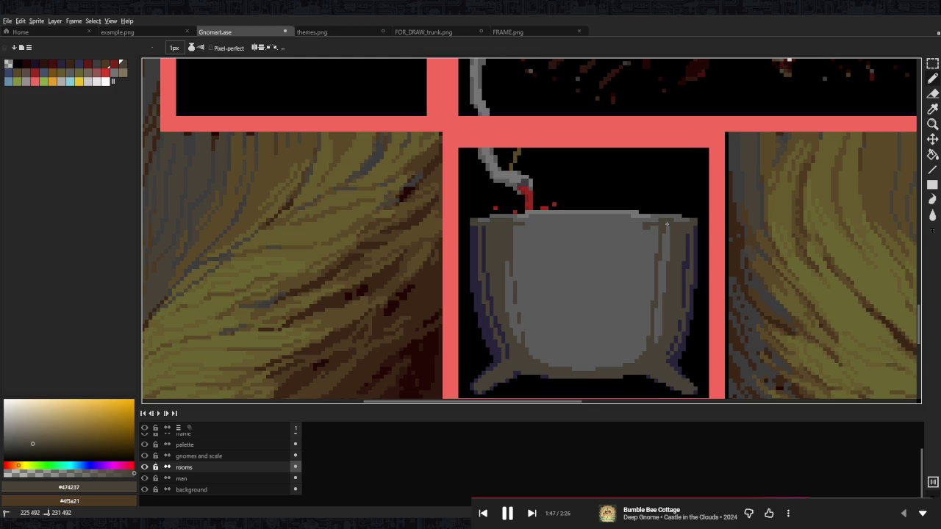
# - Paint dark purple and brown runs along the cauldron's rim
pyautogui.scroll(2, 663, 223)
pyautogui.keyDown('alt'); pyautogui.click(670, 229); pyautogui.keyUp('alt')
pyautogui.moveTo(666, 222); pyautogui.dragTo(652, 223)
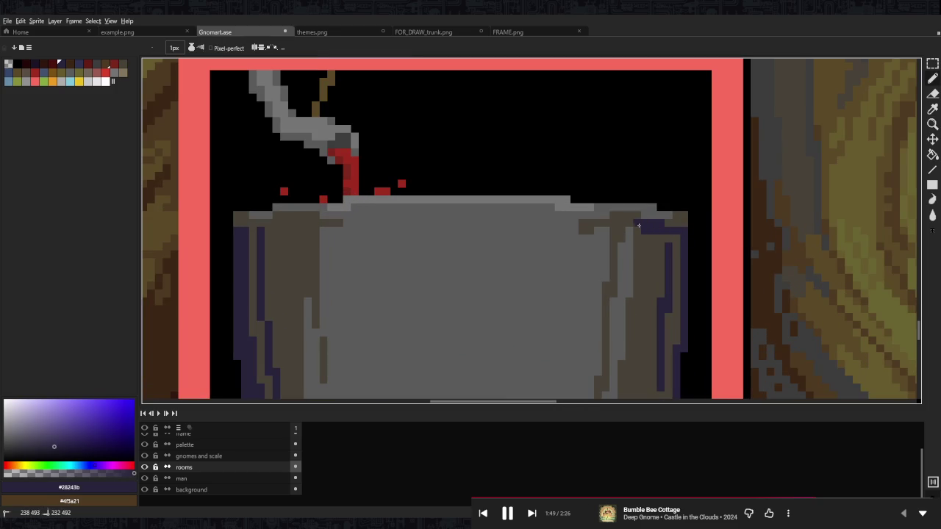
pyautogui.scroll(1, 412, 224)
pyautogui.scroll(1, 441, 228)
pyautogui.moveTo(460, 224); pyautogui.dragTo(636, 211)
pyautogui.keyDown('alt'); pyautogui.click(529, 225); pyautogui.keyUp('alt')
pyautogui.moveTo(726, 217); pyautogui.dragTo(548, 211)
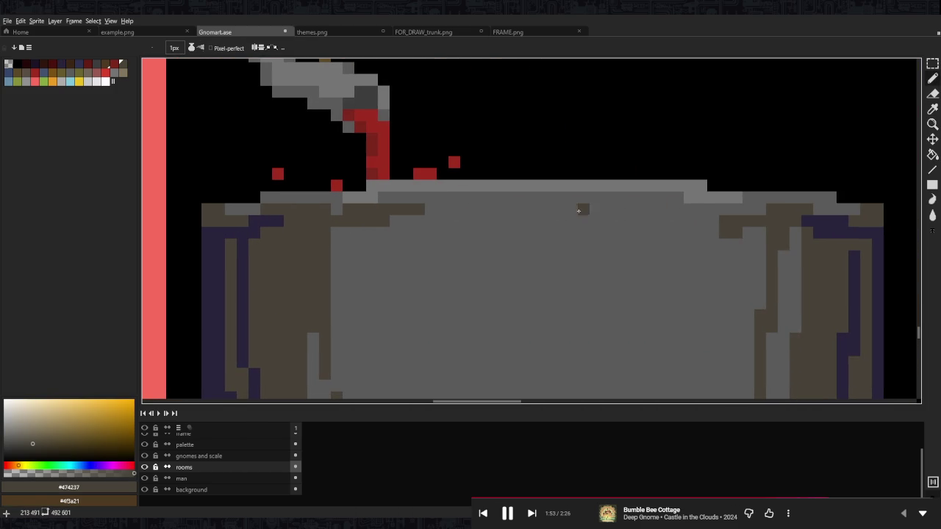
pyautogui.moveTo(442, 209)
pyautogui.mouseDown()
pyautogui.moveTo(680, 198)
pyautogui.moveTo(724, 217)
pyautogui.mouseUp()
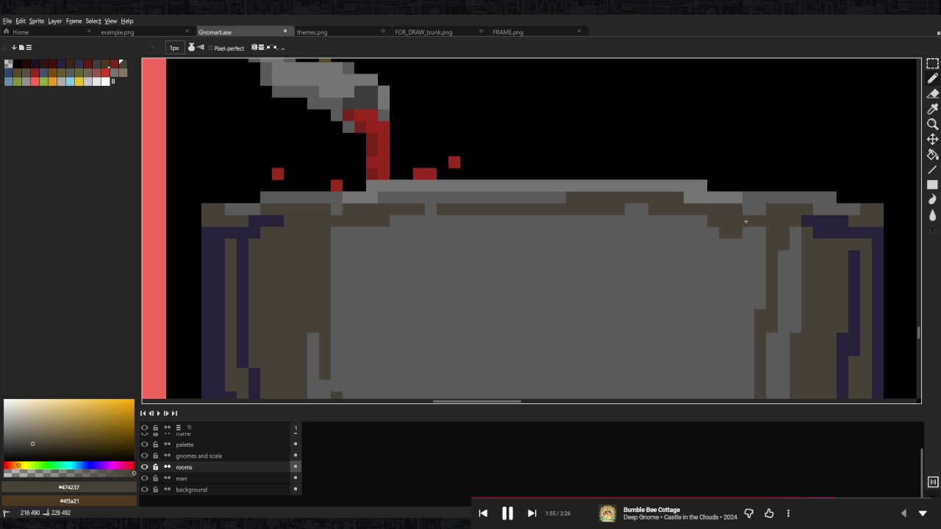
# - Add grey pixels along the pot rim and pick up grey #5b5b5b
pyautogui.scroll(-1, 724, 217)
pyautogui.hscroll(1, 662, 210)
pyautogui.keyDown('alt'); pyautogui.click(622, 203); pyautogui.keyUp('alt')
pyautogui.moveTo(533, 185); pyautogui.dragTo(643, 188)
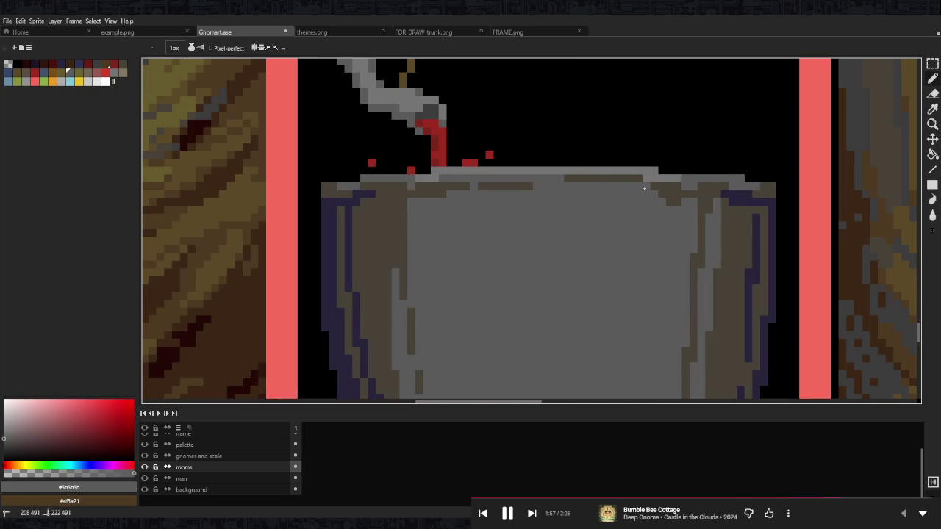
pyautogui.keyDown('alt'); pyautogui.click(469, 185); pyautogui.keyUp('alt')
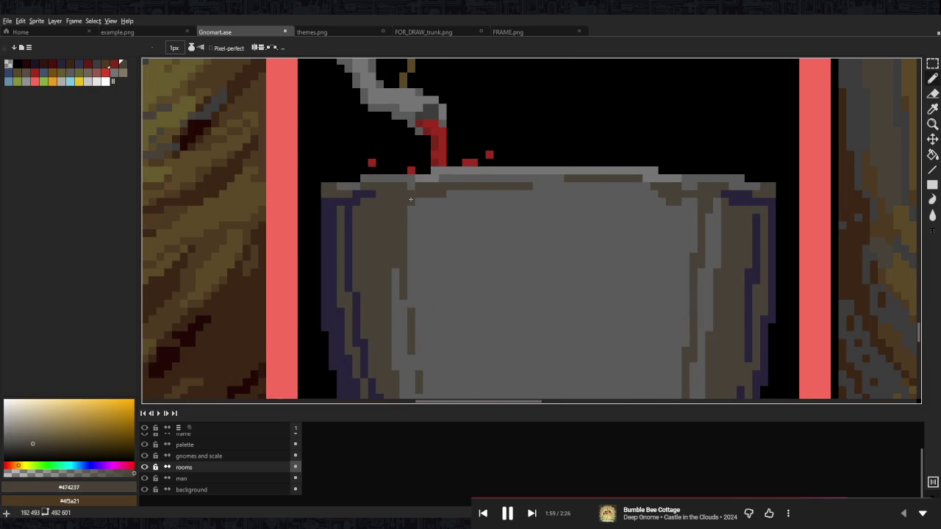
pyautogui.scroll(-3, 522, 202)
pyautogui.scroll(-2, 566, 202)
pyautogui.scroll(1, 570, 200)
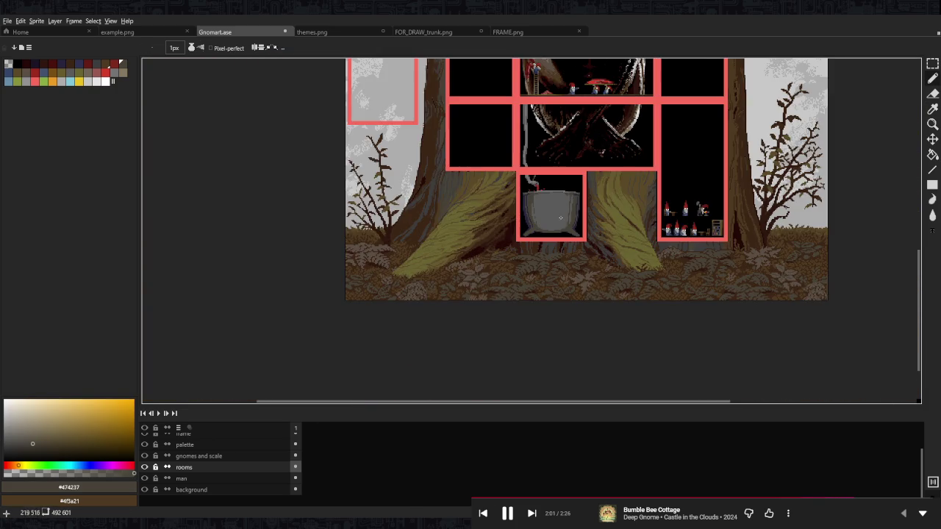
pyautogui.scroll(3, 575, 226)
pyautogui.keyDown('alt'); pyautogui.click(522, 191); pyautogui.keyUp('alt')
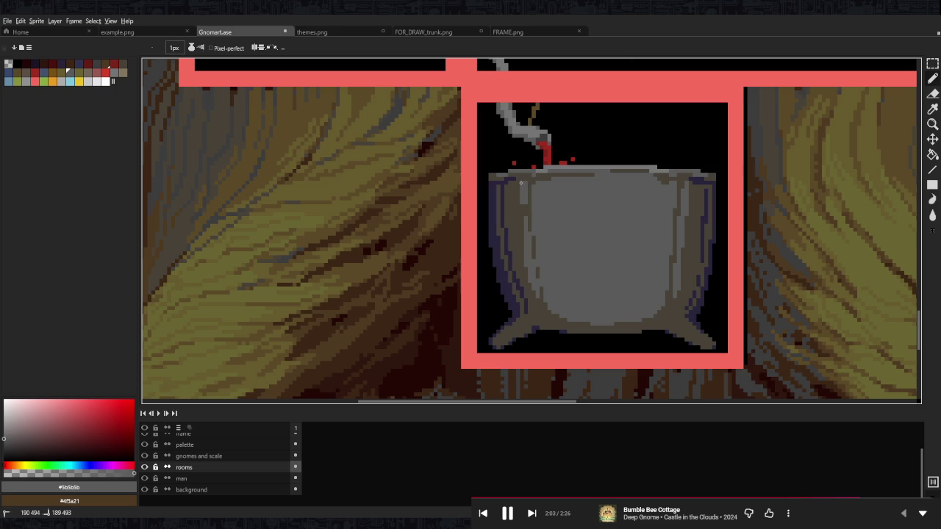
# - Draw light grey highlights along the cauldron's right leg and left foot
pyautogui.scroll(-3, 526, 187)
pyautogui.scroll(-1, 537, 206)
pyautogui.scroll(1, 547, 224)
pyautogui.scroll(2, 559, 244)
pyautogui.scroll(3, 559, 244)
pyautogui.moveTo(570, 225); pyautogui.dragTo(635, 273)
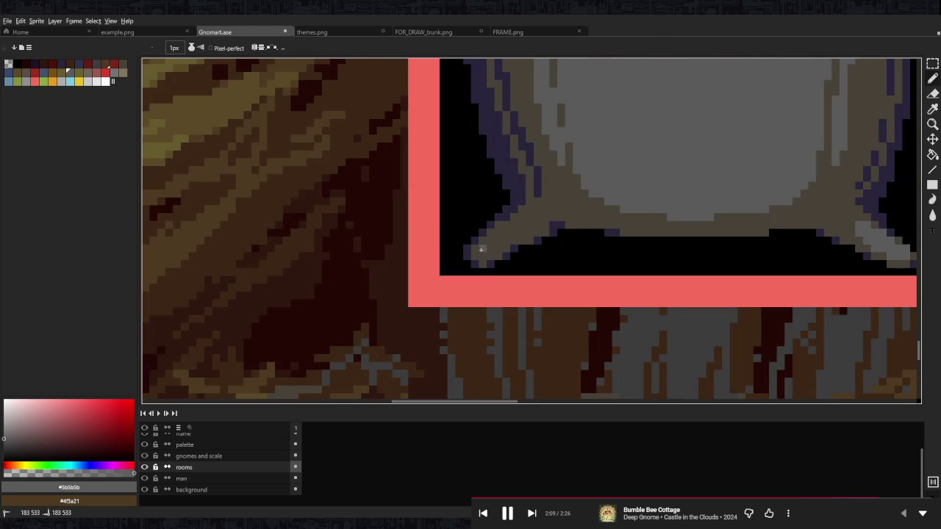
pyautogui.moveTo(481, 249); pyautogui.dragTo(480, 246)
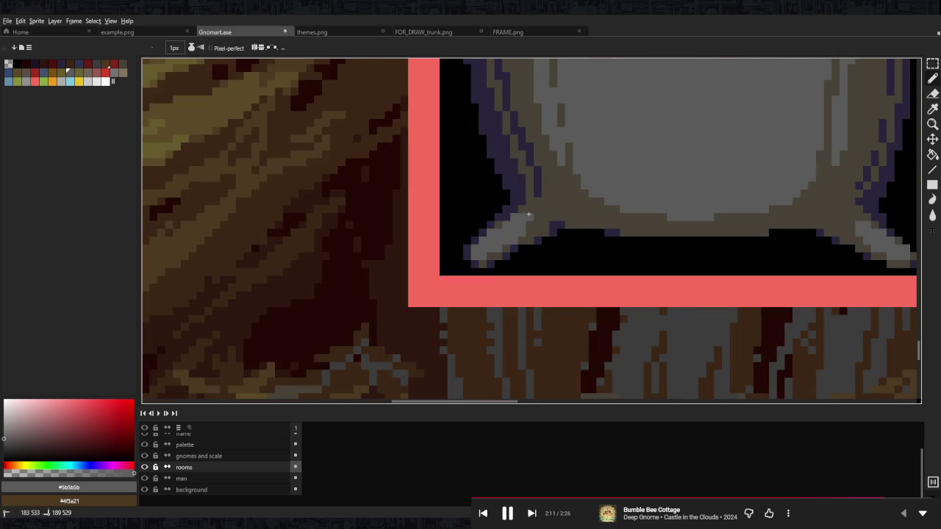
# - Zoom out and pan to bring the upper rooms into view
pyautogui.scroll(-3, 529, 209)
pyautogui.scroll(-1, 564, 190)
pyautogui.moveTo(564, 189); pyautogui.dragTo(507, 271)
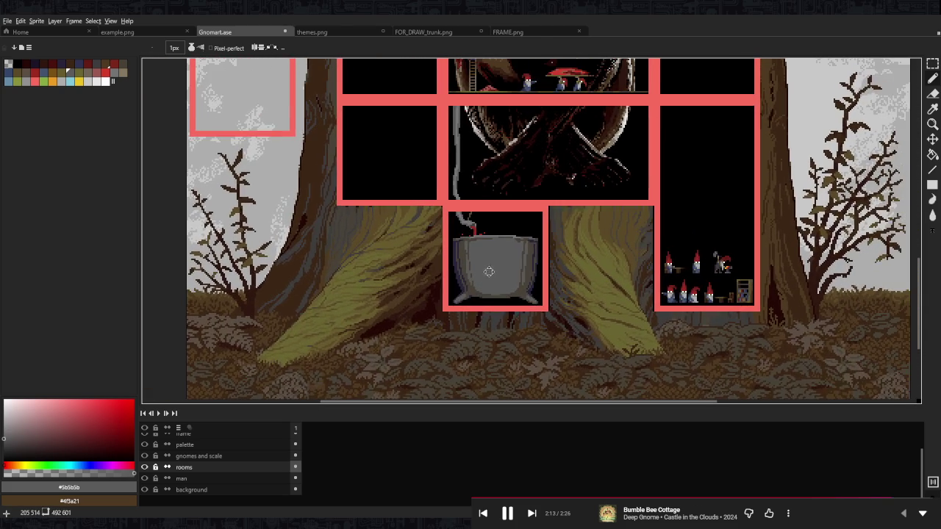
pyautogui.moveTo(529, 237); pyautogui.dragTo(514, 310)
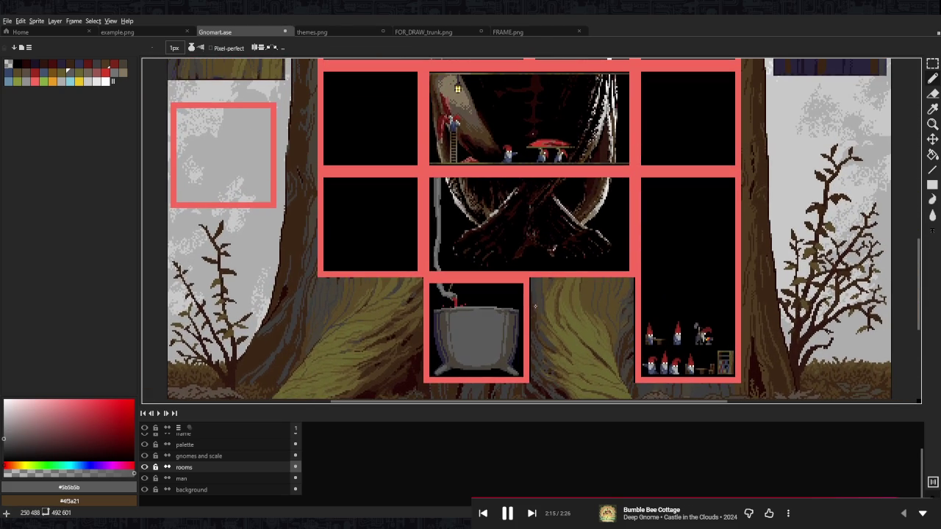
pyautogui.scroll(-1, 527, 245)
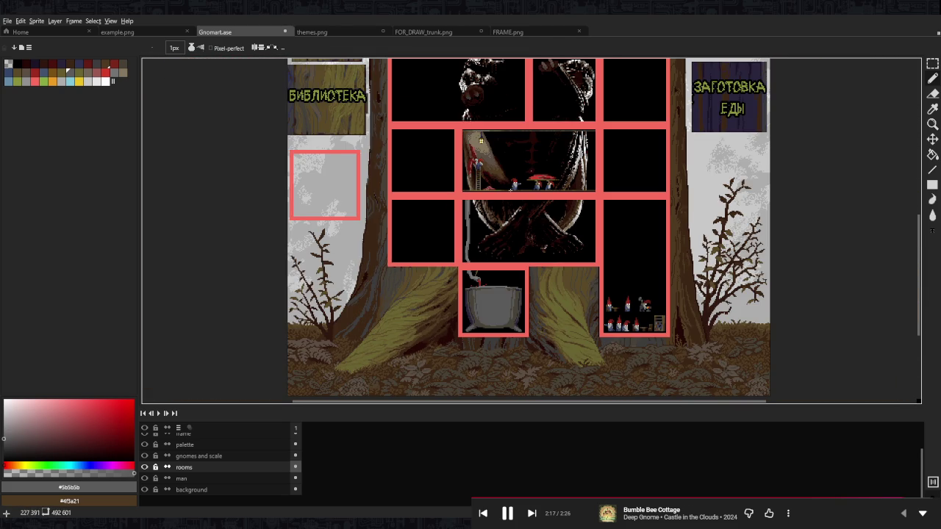
# - Draw two olive-brown twigs in the cauldron room's upper left corner
pyautogui.scroll(1, 481, 275)
pyautogui.scroll(4, 481, 275)
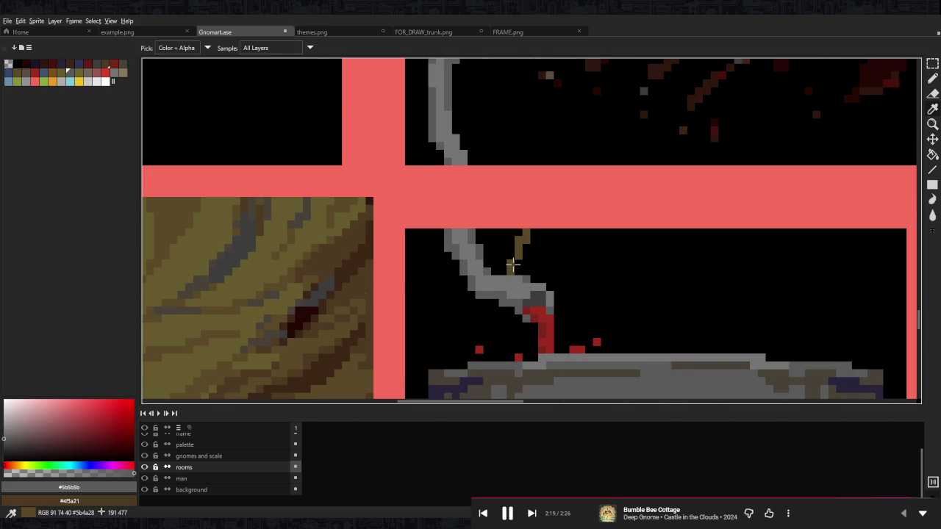
pyautogui.keyDown('alt'); pyautogui.click(511, 269); pyautogui.keyUp('alt')
pyautogui.moveTo(405, 279); pyautogui.dragTo(474, 296)
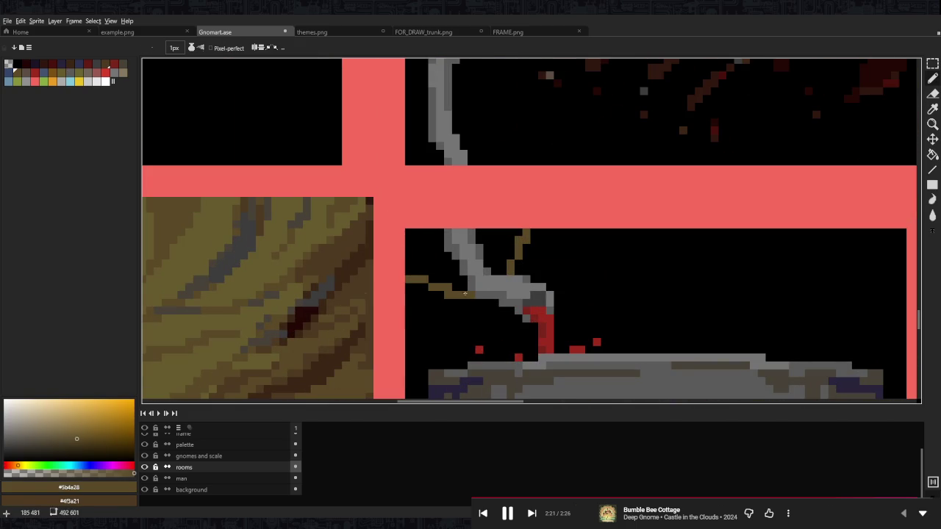
pyautogui.moveTo(411, 234); pyautogui.dragTo(454, 265)
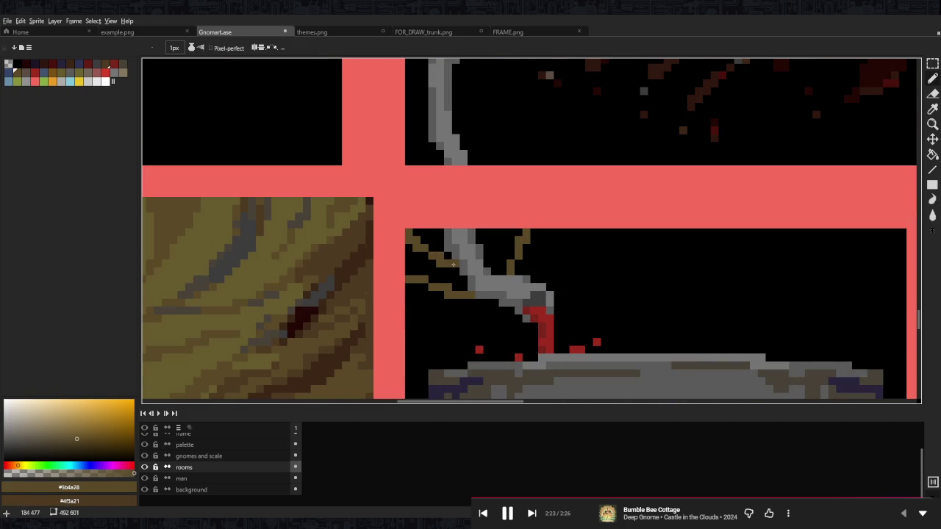
# - Draw a brown shelf plank along the cauldron room's right wall
pyautogui.scroll(-3, 431, 250)
pyautogui.scroll(-3, 432, 251)
pyautogui.scroll(3, 566, 252)
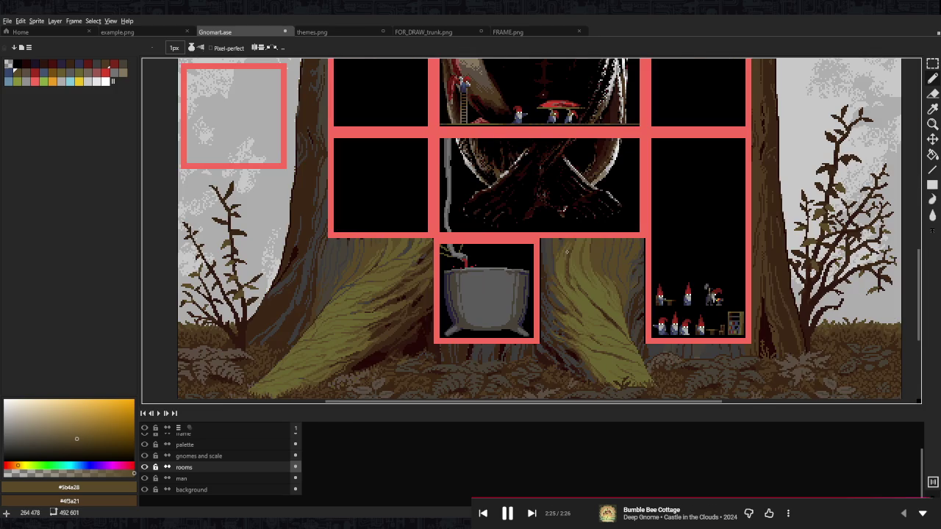
pyautogui.scroll(2, 526, 290)
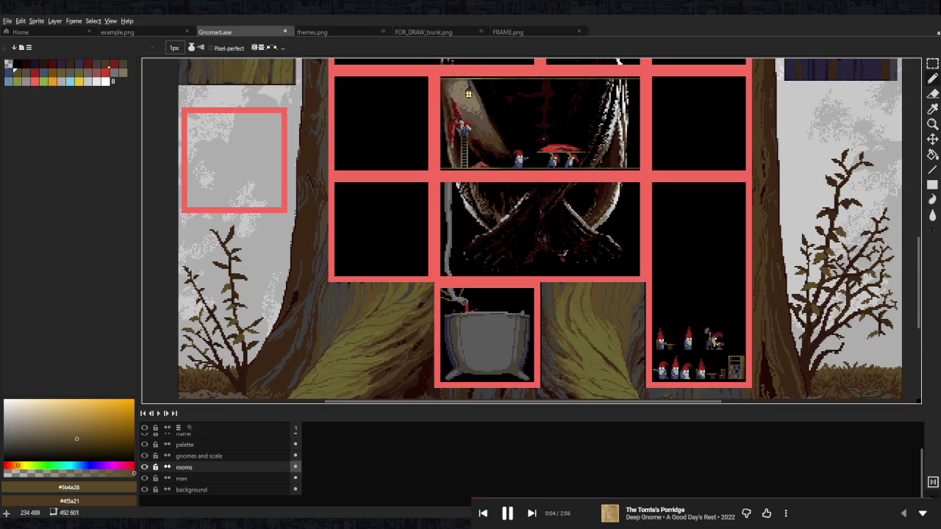
pyautogui.scroll(2, 520, 309)
pyautogui.scroll(1, 387, 281)
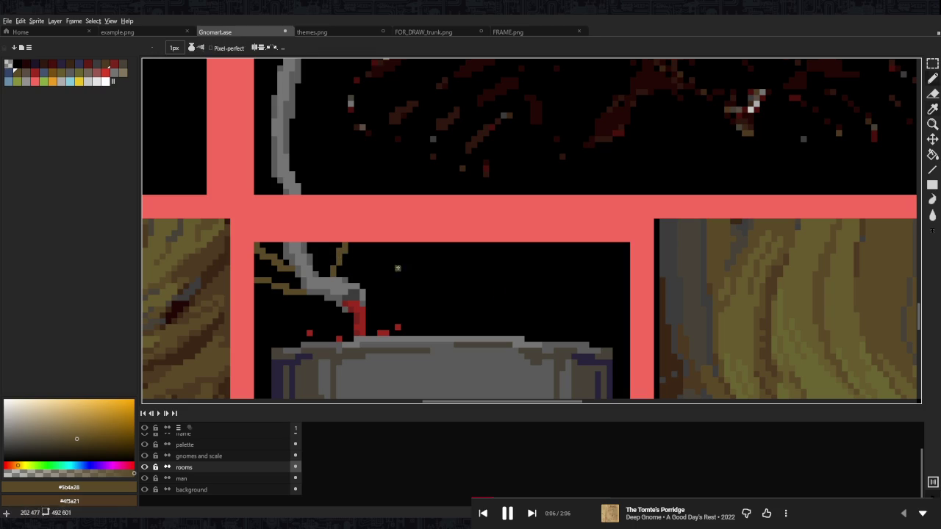
pyautogui.moveTo(537, 292); pyautogui.dragTo(628, 293)
pyautogui.scroll(3, 527, 296)
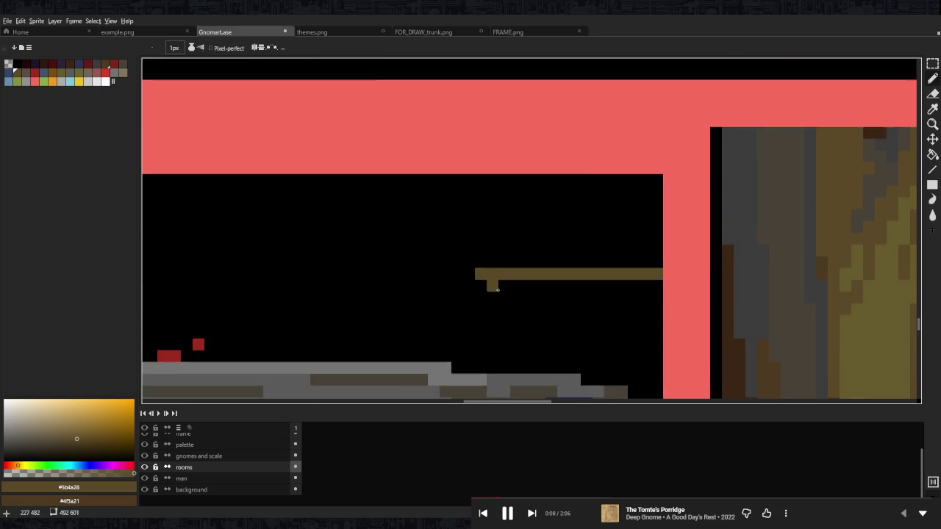
pyautogui.scroll(-2, 518, 294)
pyautogui.press('l')
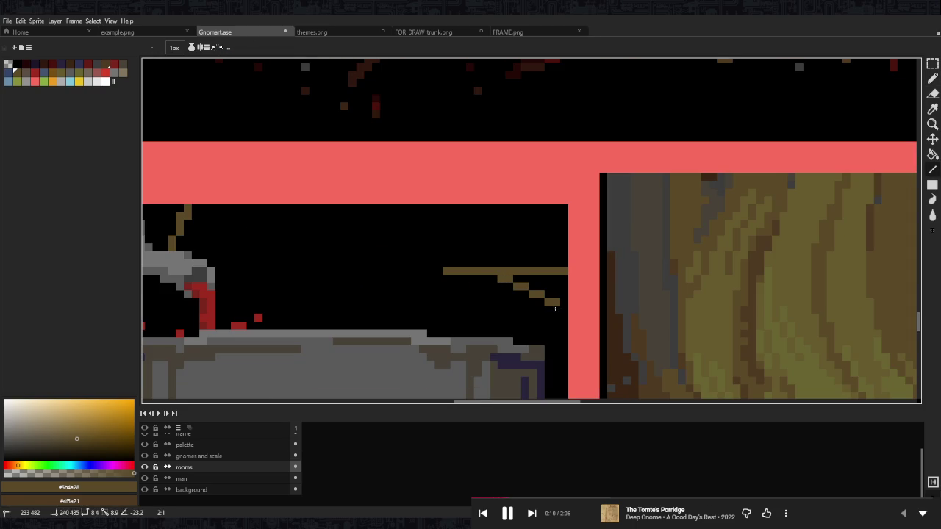
pyautogui.scroll(-2, 562, 312)
pyautogui.scroll(-2, 654, 288)
pyautogui.scroll(2, 654, 289)
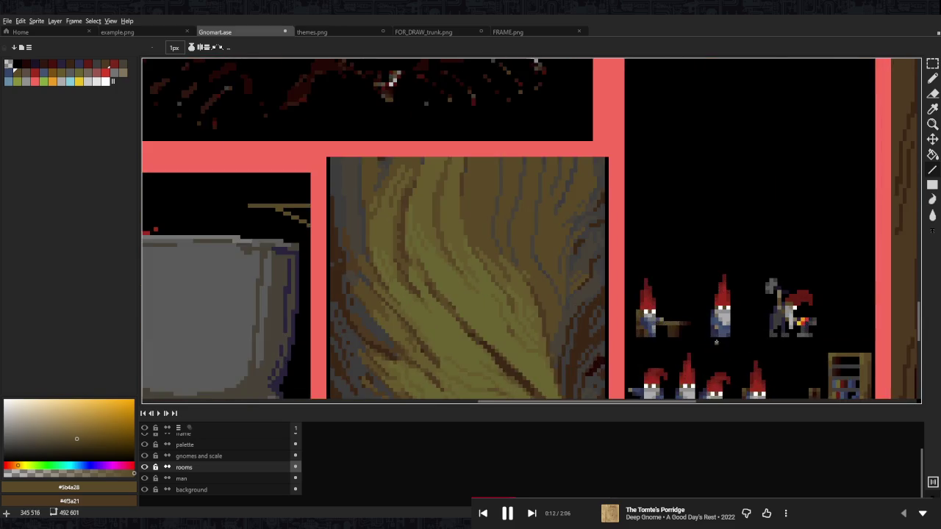
pyautogui.scroll(1, 647, 309)
pyautogui.scroll(1, 639, 324)
# - Copy the third gnome from the gnomes room and paste it above the cauldron
pyautogui.press('m')
pyautogui.moveTo(585, 369); pyautogui.dragTo(650, 272)
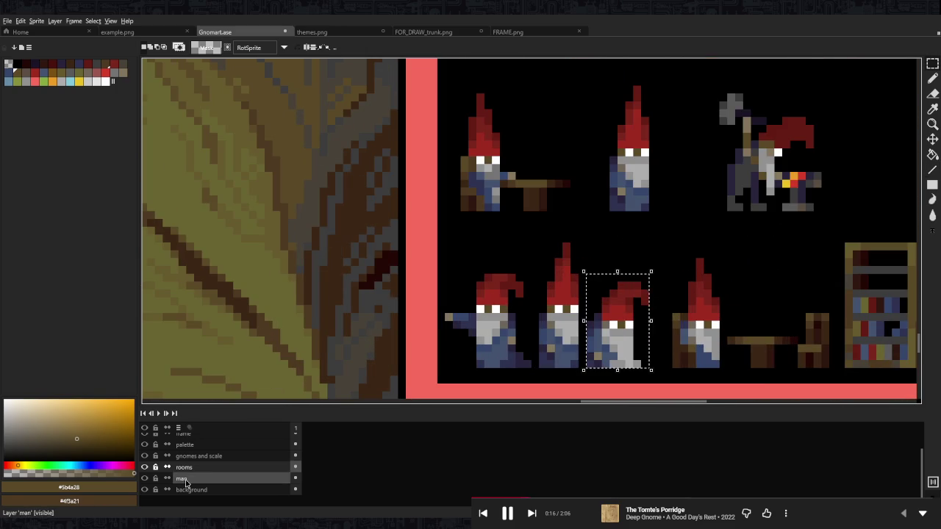
pyautogui.click(199, 456)
pyautogui.hotkey('ctrl', 't')
pyautogui.press('Return')
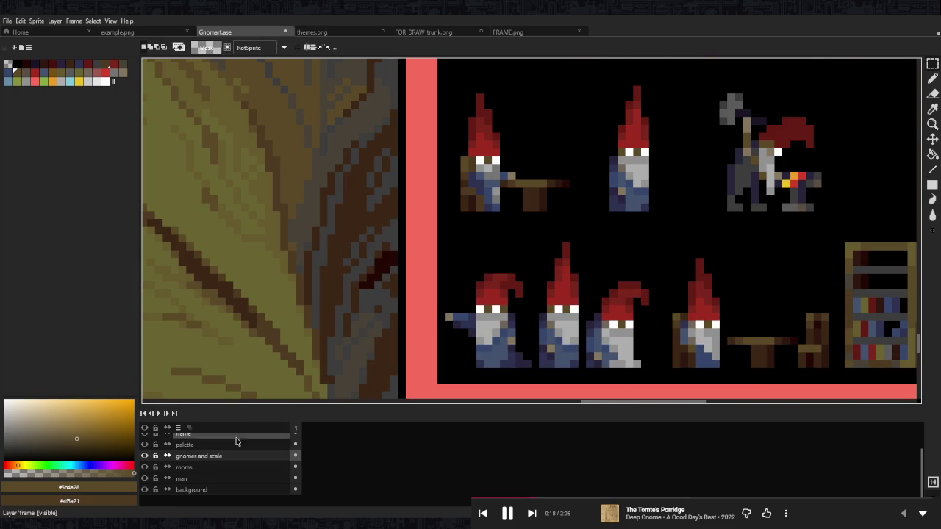
pyautogui.press('Down')
pyautogui.scroll(-3, 588, 309)
pyautogui.scroll(4, 418, 309)
pyautogui.hotkey('ctrl', 'v')
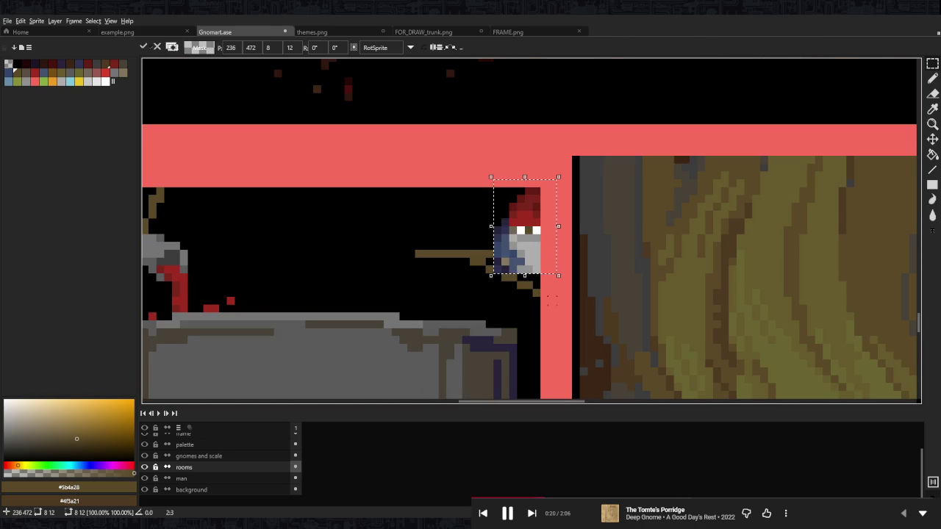
pyautogui.moveTo(517, 235); pyautogui.dragTo(321, 235)
# - Magic-wand select the shelf and lower it a few pixels on the right wall
pyautogui.moveTo(416, 245)
pyautogui.mouseDown()
pyautogui.moveTo(540, 306)
pyautogui.moveTo(530, 316)
pyautogui.moveTo(479, 273)
pyautogui.moveTo(495, 276)
pyautogui.mouseUp()
pyautogui.press('w')
pyautogui.hotkey('ctrl', 'd')
pyautogui.click(491, 276)
pyautogui.moveTo(491, 275); pyautogui.dragTo(491, 302)
pyautogui.press('Return')
pyautogui.click(455, 243)
pyautogui.hotkey('ctrl', 'd')
# - Set up the paint bucket with black as the drawing colour
pyautogui.scroll(-2, 513, 242)
pyautogui.scroll(-1, 498, 249)
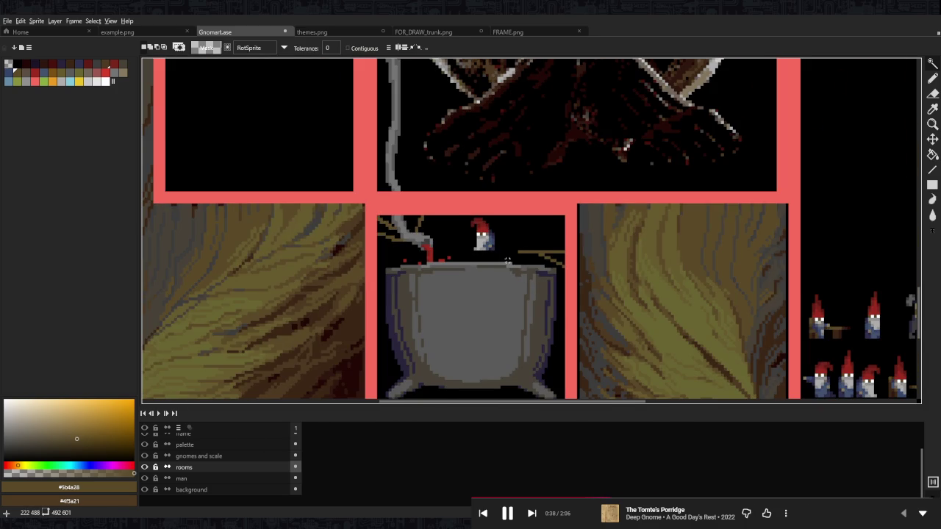
pyautogui.scroll(2, 507, 263)
pyautogui.press('g')
pyautogui.keyDown('alt'); pyautogui.click(164, 60); pyautogui.keyUp('alt')
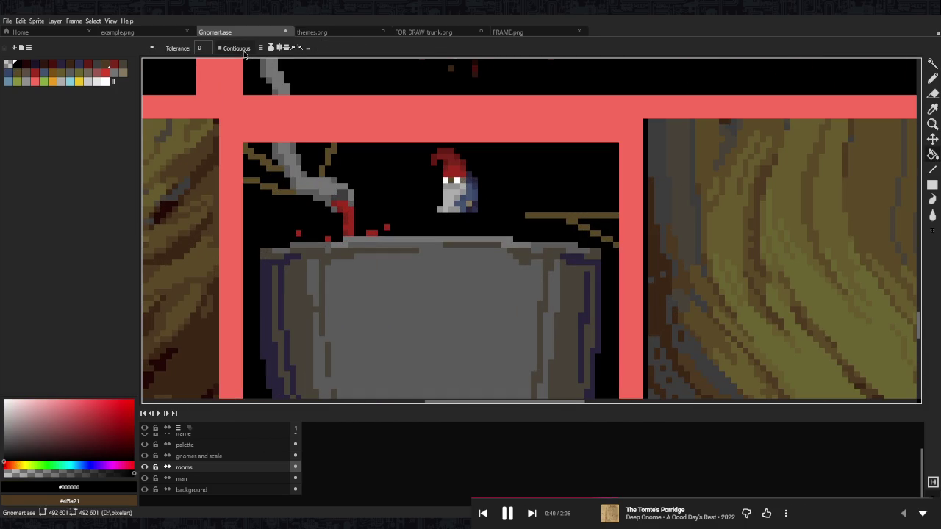
# - Select the cauldron room panel on the frame layer and make rooms-layer fills non-contiguous
pyautogui.scroll(-5, 524, 253)
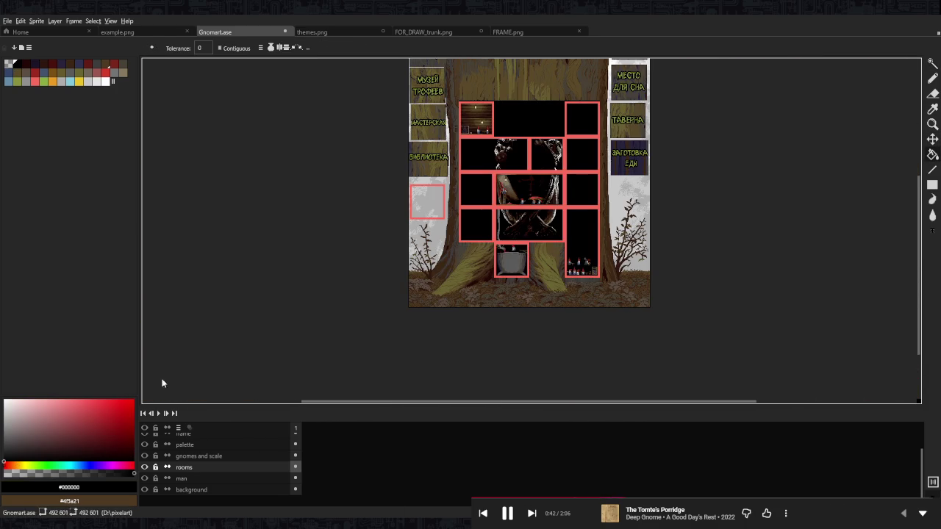
pyautogui.scroll(1, 230, 460)
pyautogui.click(220, 449)
pyautogui.scroll(4, 518, 240)
pyautogui.press('w')
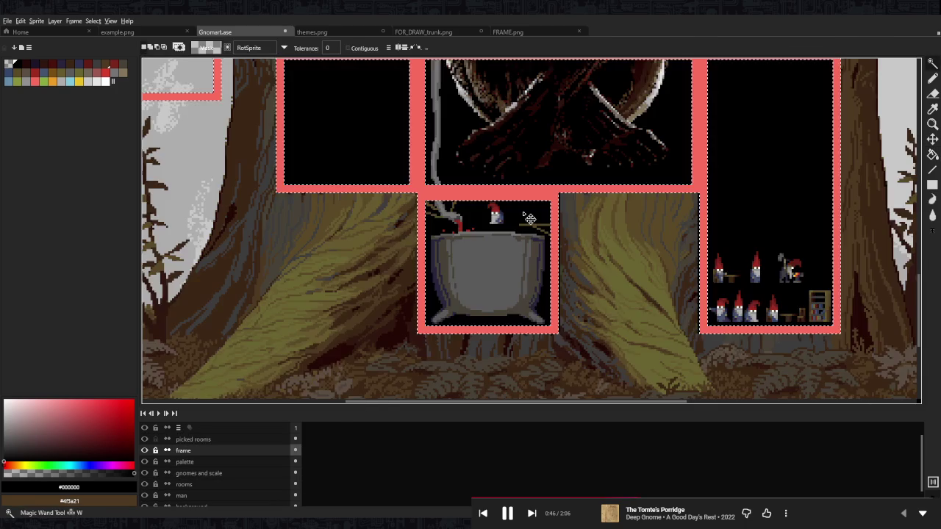
pyautogui.click(521, 213)
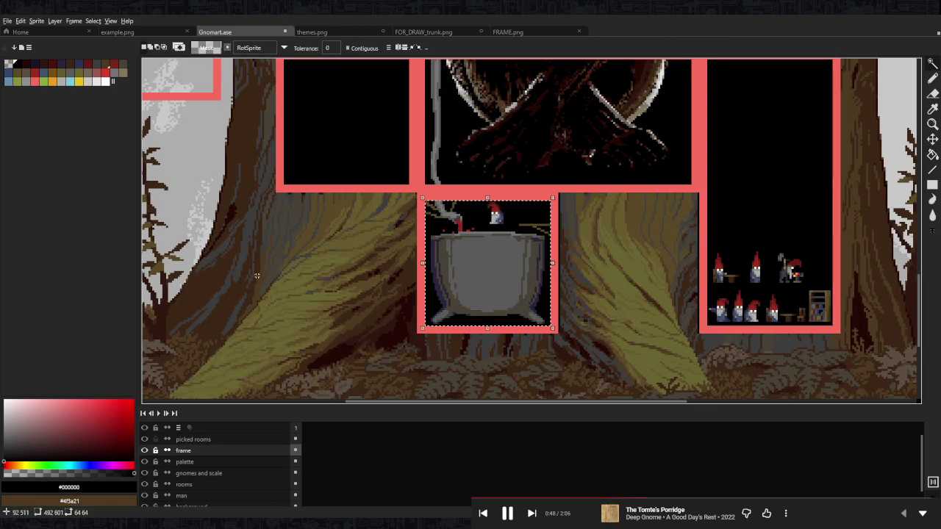
pyautogui.click(225, 479)
pyautogui.press('g')
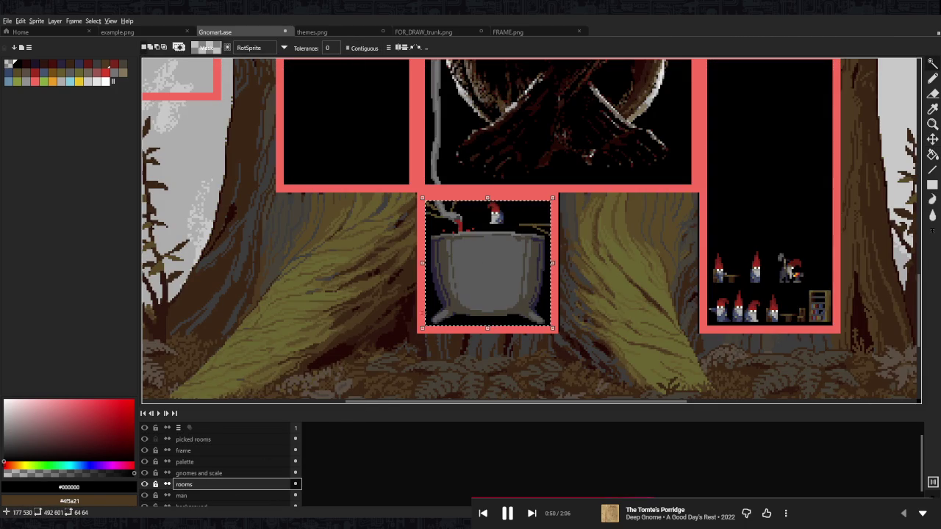
pyautogui.scroll(3, 517, 213)
pyautogui.click(249, 48)
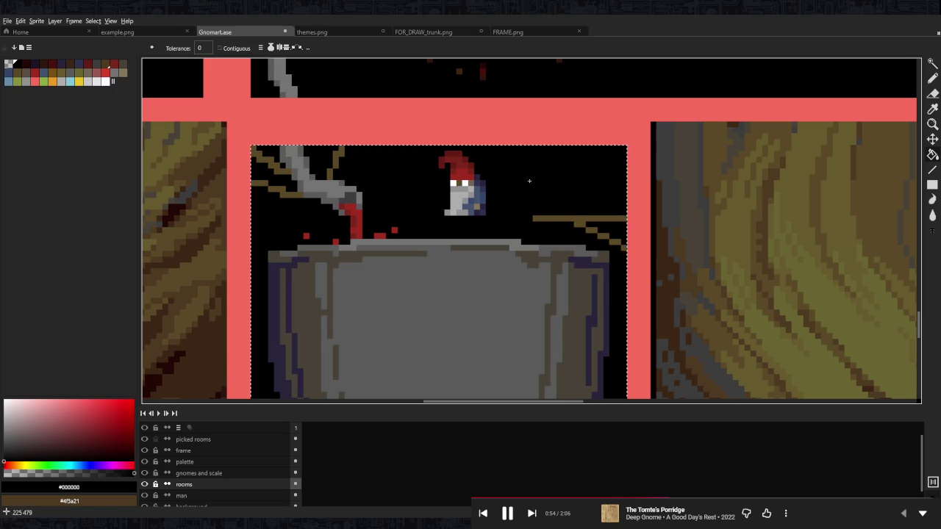
# - Try magic-wand selections of the room's black background and rim strip, then deselect
pyautogui.scroll(-3, 529, 215)
pyautogui.scroll(2, 529, 216)
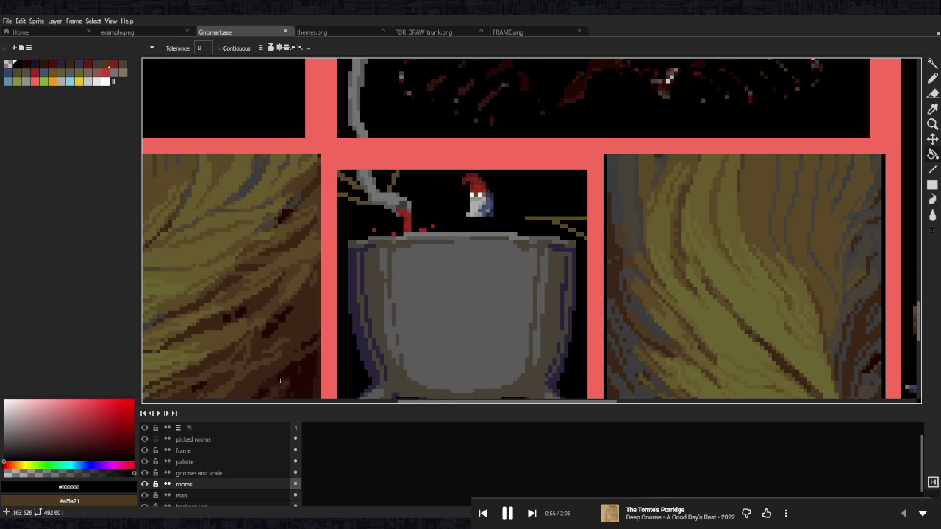
pyautogui.scroll(2, 529, 215)
pyautogui.scroll(1, 531, 221)
pyautogui.scroll(1, 515, 250)
pyautogui.scroll(-1, 506, 258)
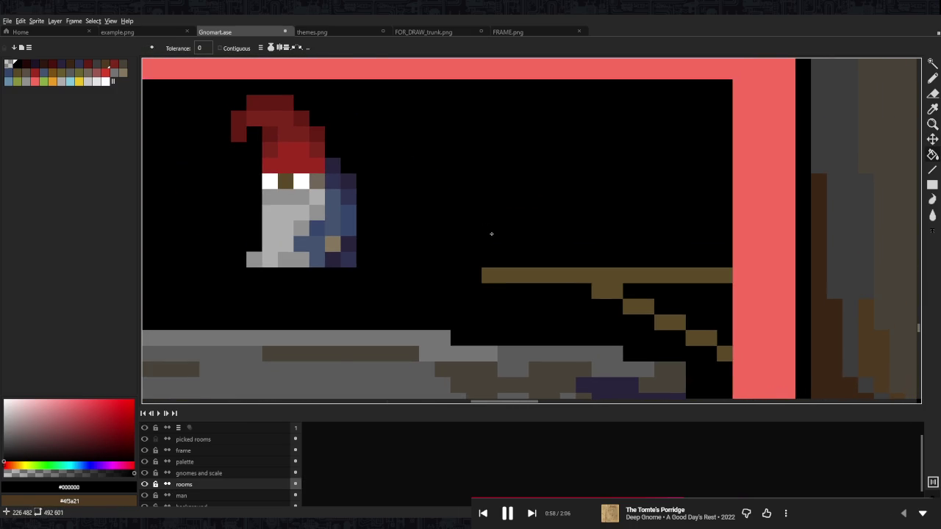
pyautogui.press('w')
pyautogui.click(491, 237)
pyautogui.scroll(-3, 490, 235)
pyautogui.scroll(2, 482, 243)
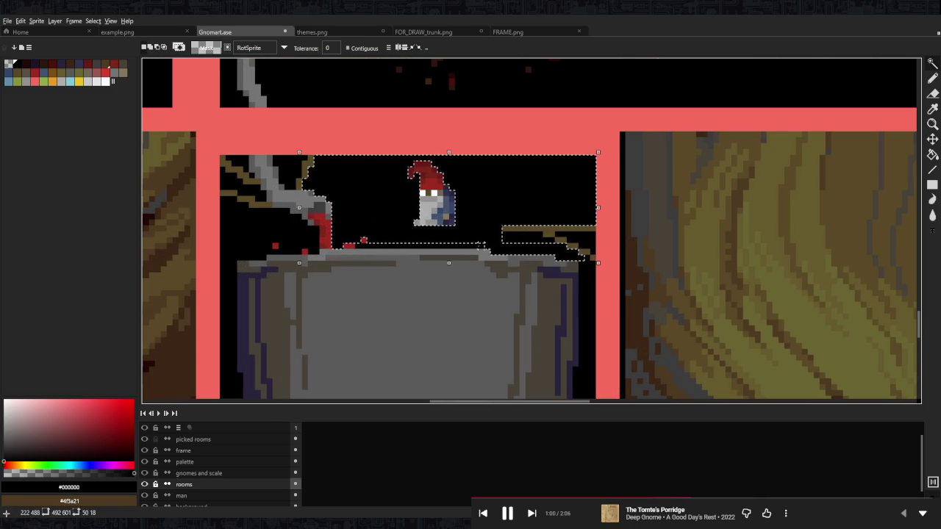
pyautogui.click(462, 252)
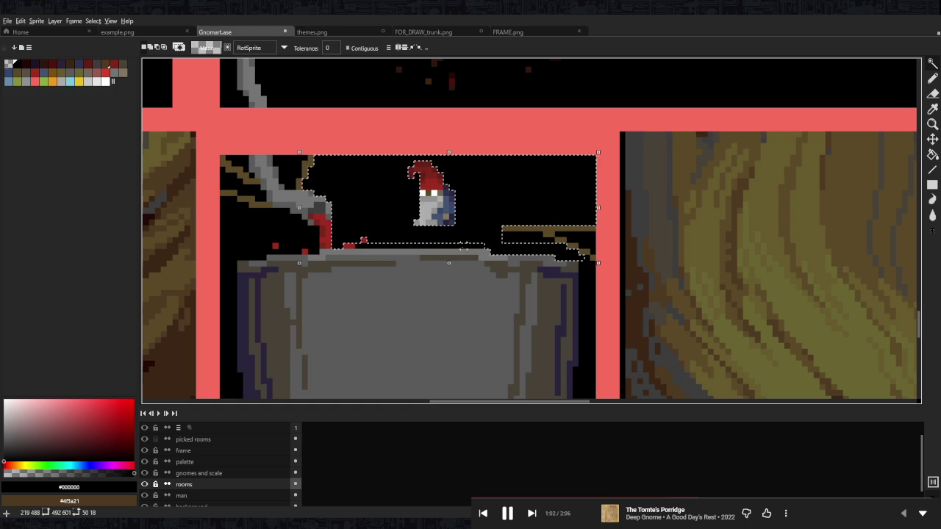
pyautogui.click(463, 240)
pyautogui.hotkey('ctrl', 'd')
# - Magic-wand the black area around the shelf, cauldron and gnome
pyautogui.scroll(1, 463, 240)
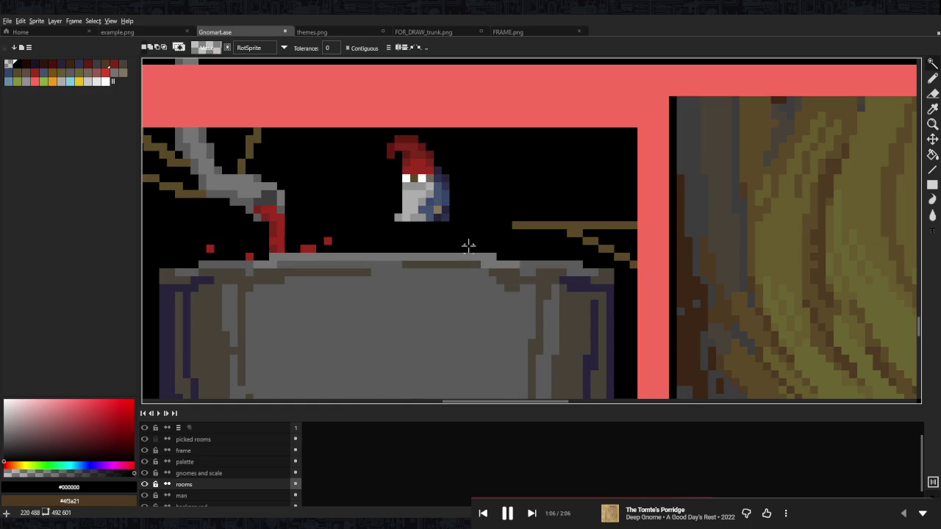
pyautogui.press('g')
pyautogui.scroll(-2, 479, 226)
pyautogui.scroll(-1, 514, 232)
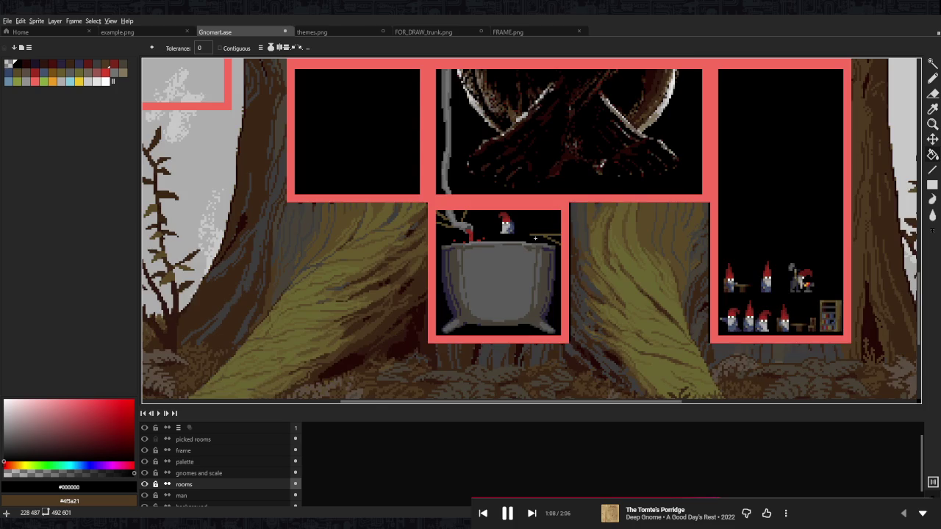
pyautogui.scroll(1, 546, 239)
pyautogui.scroll(1, 546, 239)
pyautogui.scroll(1, 546, 239)
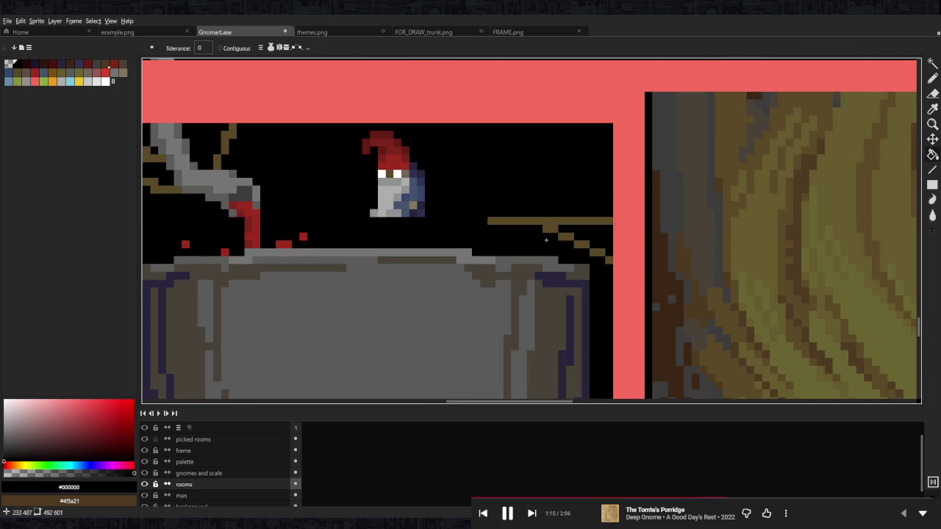
pyautogui.press('w')
pyautogui.click(516, 203)
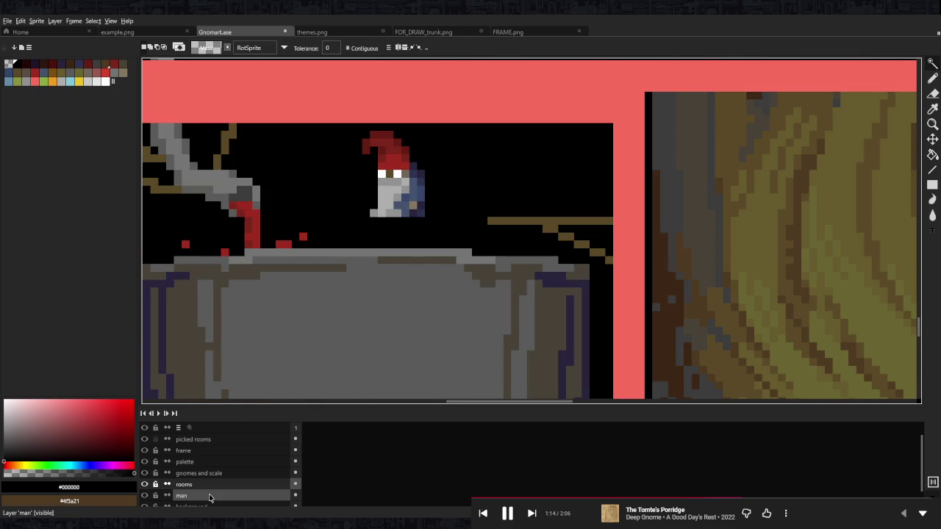
pyautogui.scroll(-1, 147, 492)
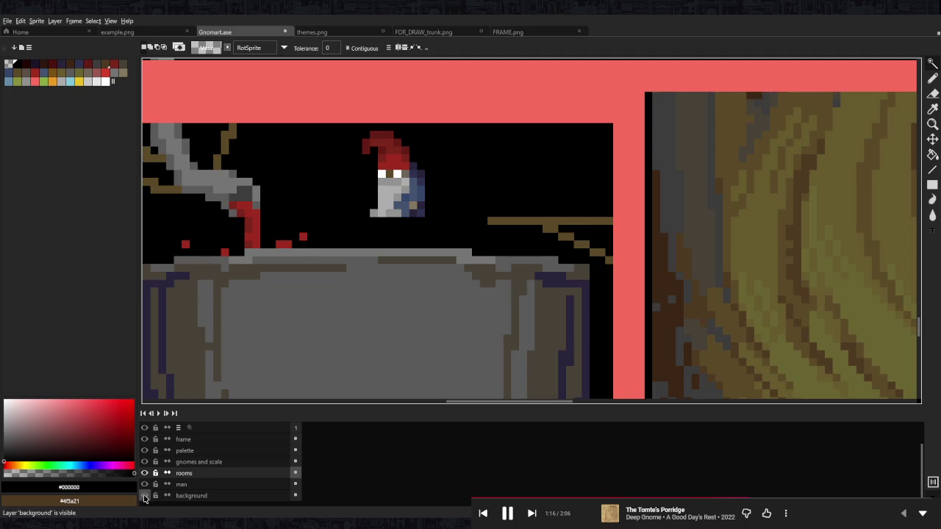
pyautogui.click(145, 485)
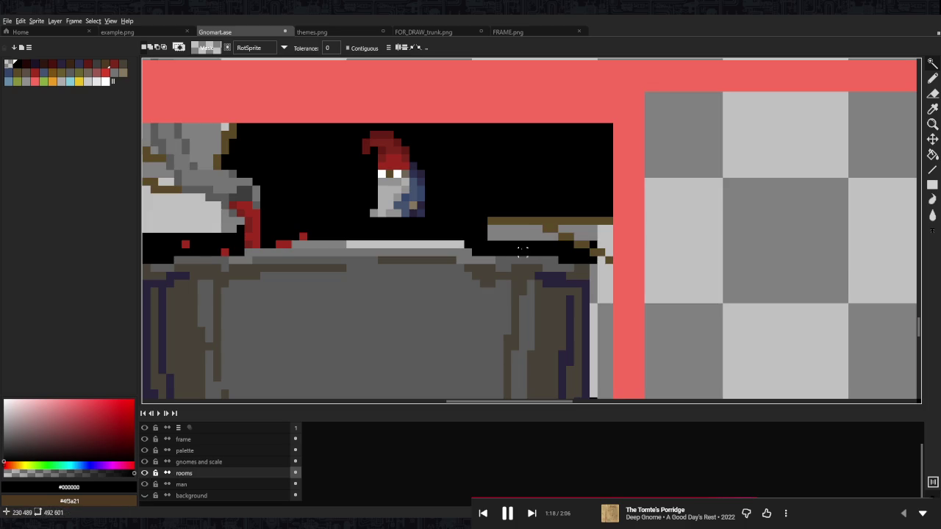
pyautogui.press('g')
pyautogui.scroll(1, 151, 471)
pyautogui.click(145, 450)
pyautogui.click(183, 451)
pyautogui.press('w')
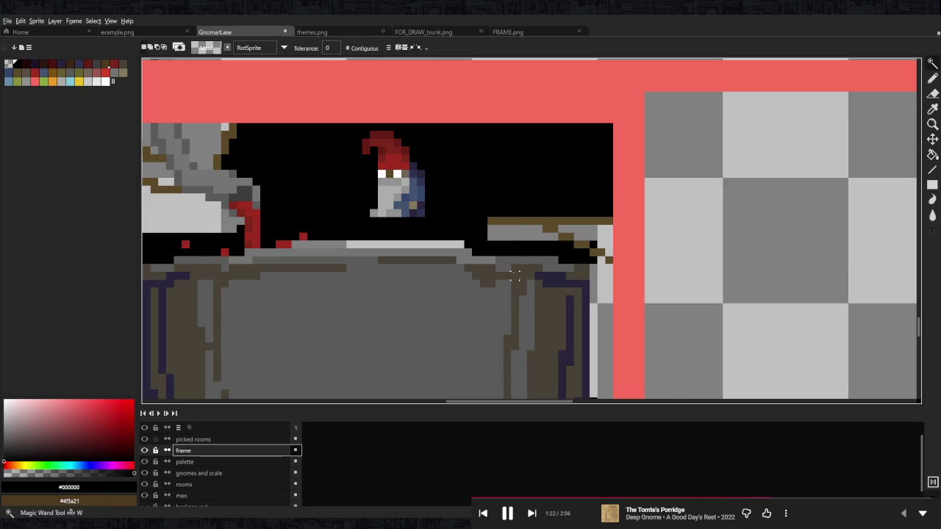
pyautogui.click(515, 274)
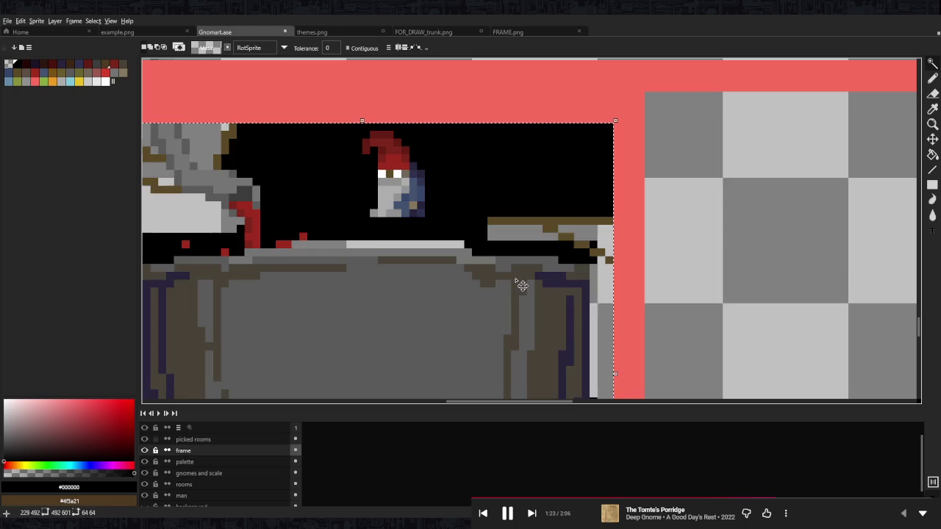
pyautogui.click(208, 487)
pyautogui.press('v')
pyautogui.scroll(-3, 487, 234)
pyautogui.hotkey('ctrl', 'd')
pyautogui.press('g')
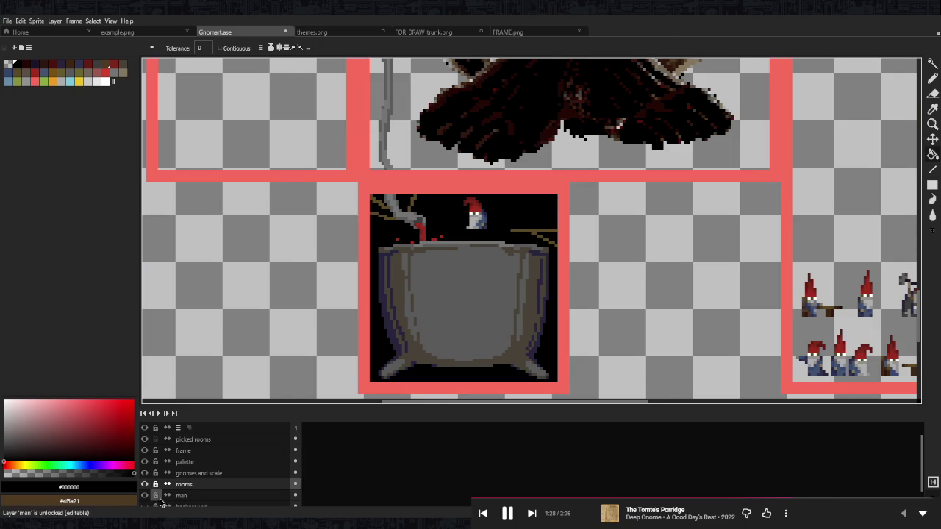
pyautogui.moveTo(487, 245); pyautogui.dragTo(640, 375)
pyautogui.scroll(3, 640, 375)
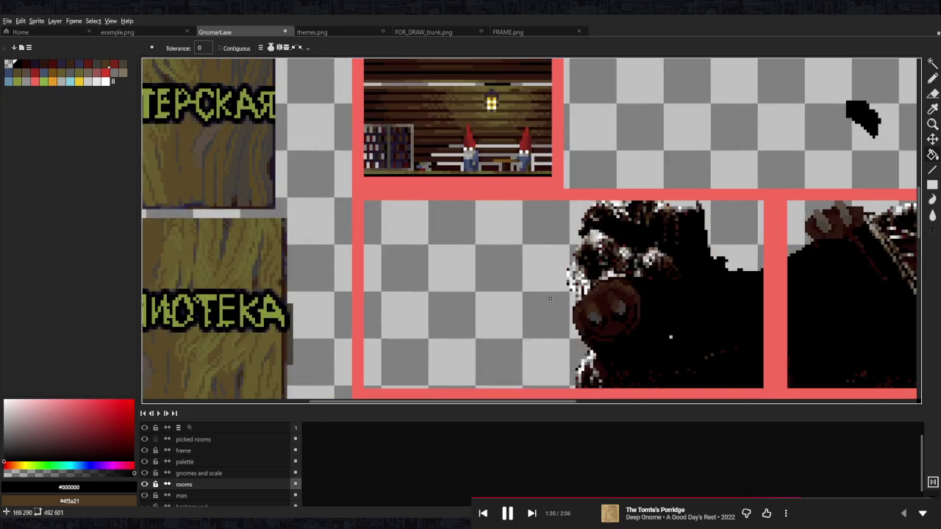
pyautogui.scroll(2, 625, 372)
pyautogui.press('m')
pyautogui.moveTo(630, 377); pyautogui.dragTo(381, 129)
pyautogui.scroll(2, 632, 257)
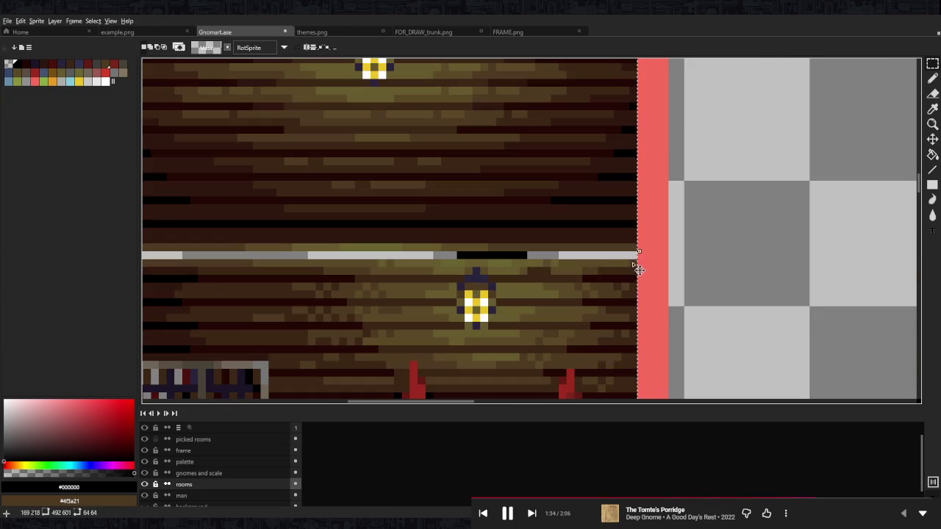
pyautogui.press('g')
pyautogui.scroll(-3, 502, 213)
pyautogui.scroll(-3, 498, 208)
pyautogui.scroll(1, 487, 256)
pyautogui.scroll(1, 487, 257)
pyautogui.scroll(1, 487, 256)
pyautogui.scroll(-1, 487, 257)
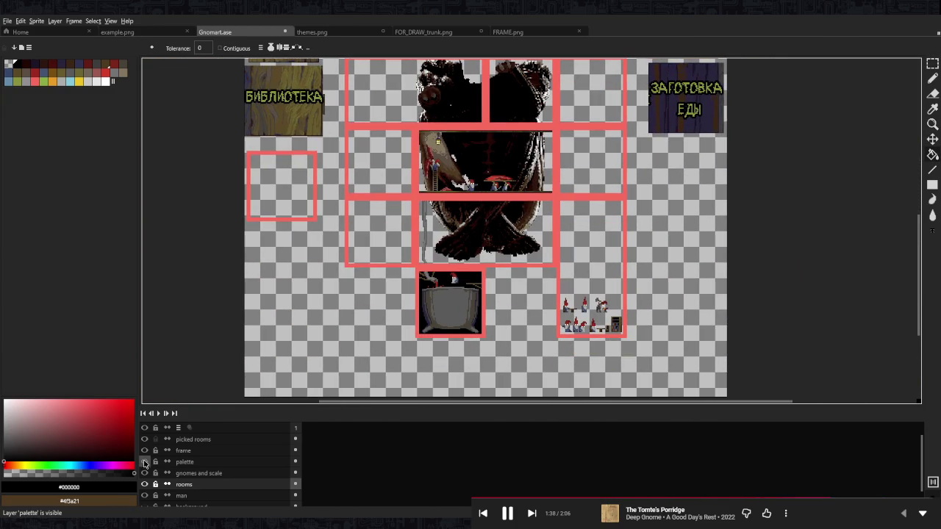
pyautogui.scroll(-1, 221, 477)
pyautogui.click(144, 495)
pyautogui.scroll(2, 439, 328)
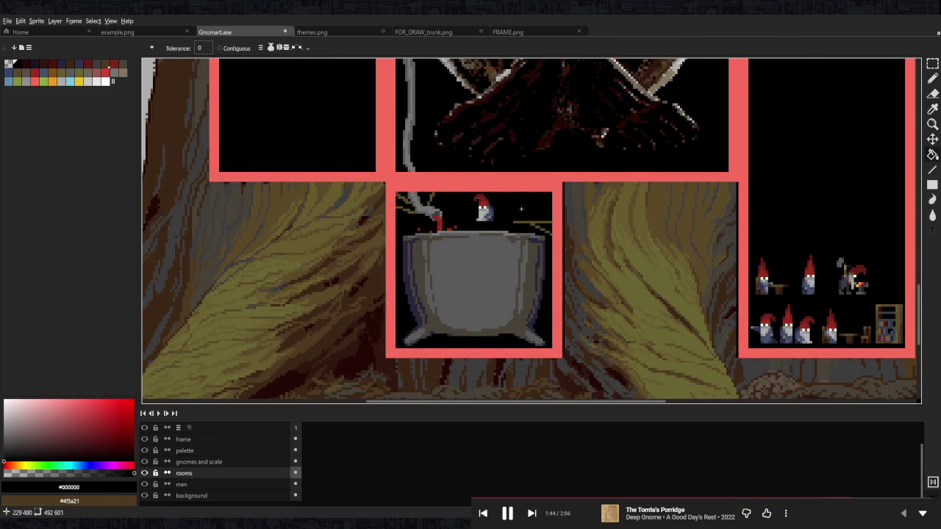
pyautogui.scroll(1, 521, 209)
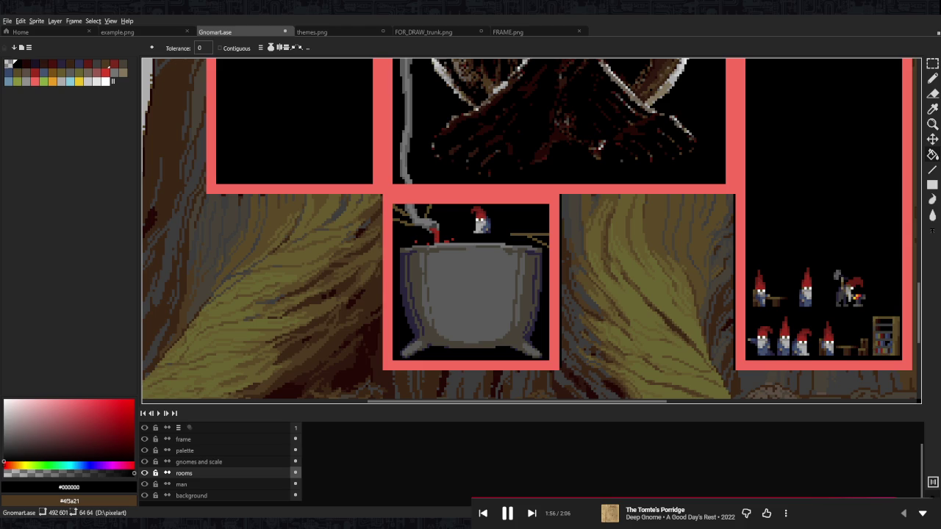
pyautogui.scroll(1, 485, 221)
pyautogui.scroll(3, 475, 285)
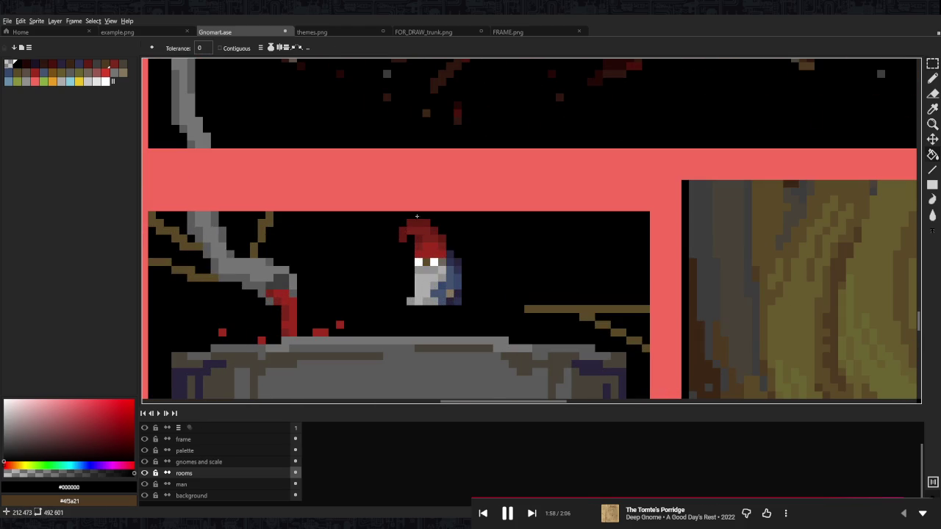
# - Marquee-select the gnome, drag it onto the right-hand shelf, and commit the move
pyautogui.press('m')
pyautogui.moveTo(397, 218)
pyautogui.mouseDown()
pyautogui.moveTo(463, 302)
pyautogui.moveTo(592, 286)
pyautogui.moveTo(571, 293)
pyautogui.mouseUp()
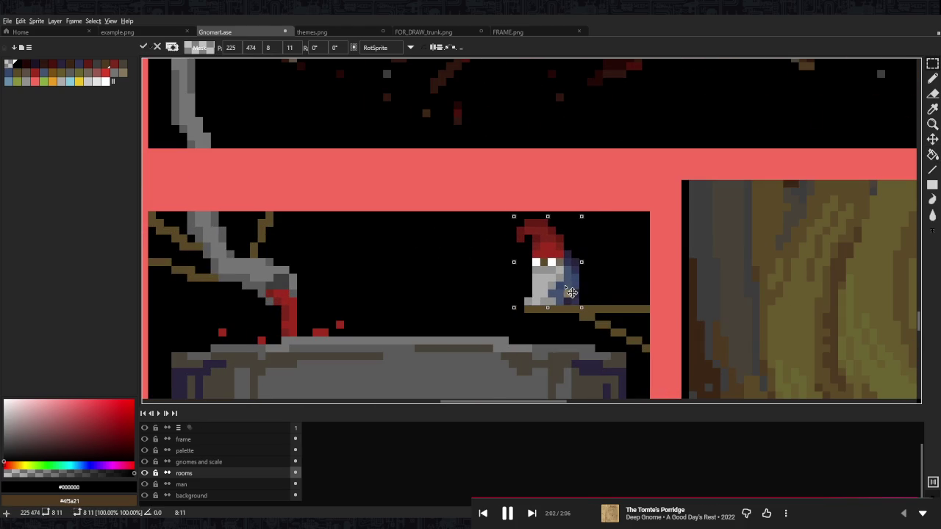
pyautogui.hotkey('ctrl', 'd')
# - Unlock the rooms layer and toggle the background layer to check the gnome
pyautogui.press('g')
pyautogui.click(231, 48)
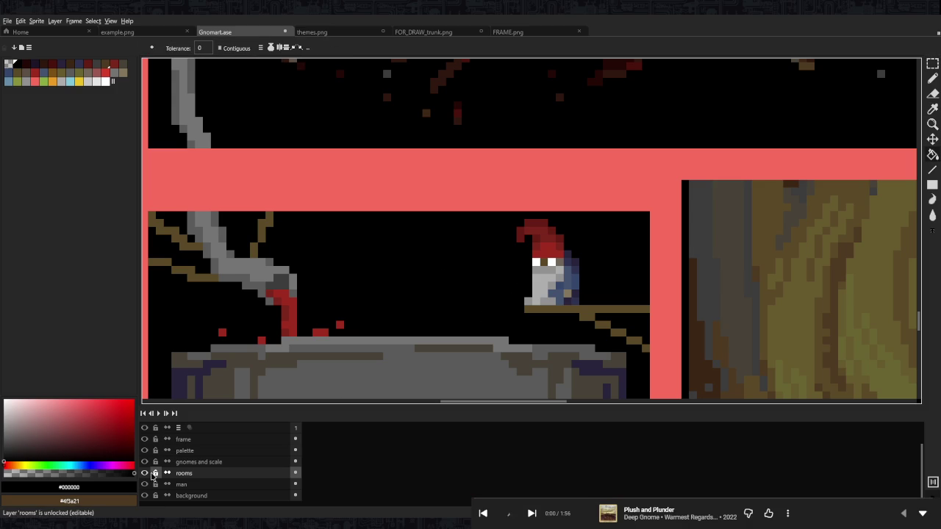
pyautogui.click(145, 495)
pyautogui.click(145, 496)
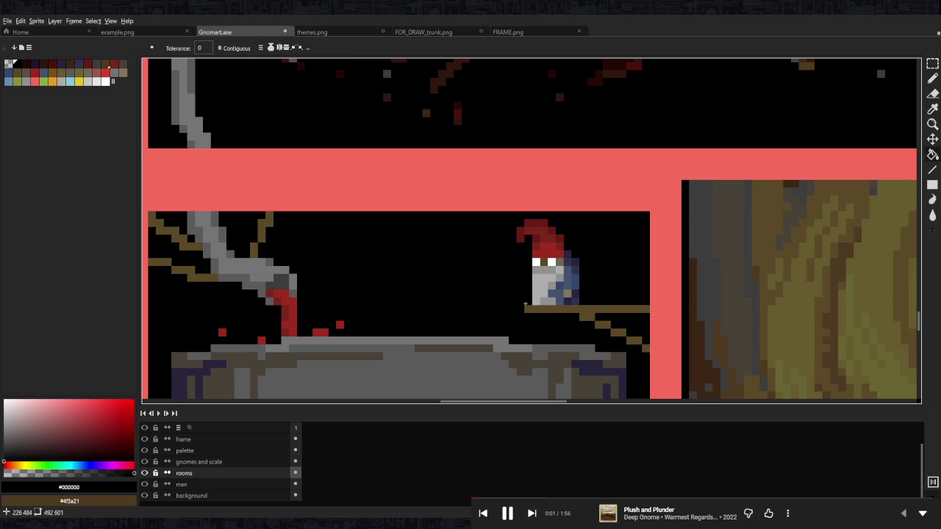
# - Recolour one of the gnome's pixels with the tan sampled from the gnome
pyautogui.scroll(1, 558, 288)
pyautogui.scroll(1, 531, 288)
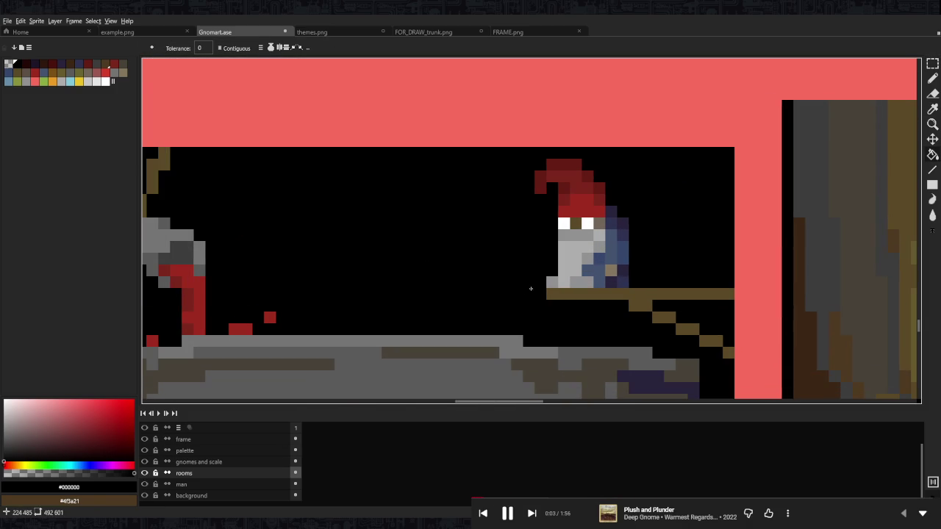
pyautogui.keyDown('alt'); pyautogui.click(610, 270); pyautogui.keyUp('alt')
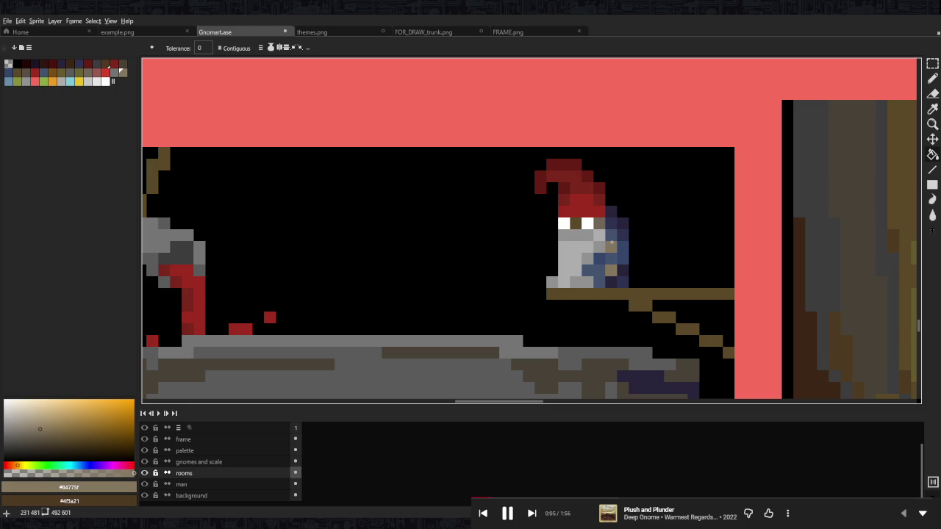
pyautogui.press('b')
pyautogui.click(604, 259)
# - Draw a long shelf-brown stick with lines from the gnome down to the cauldron rim
pyautogui.keyDown('alt'); pyautogui.click(610, 293); pyautogui.keyUp('alt')
pyautogui.press('l')
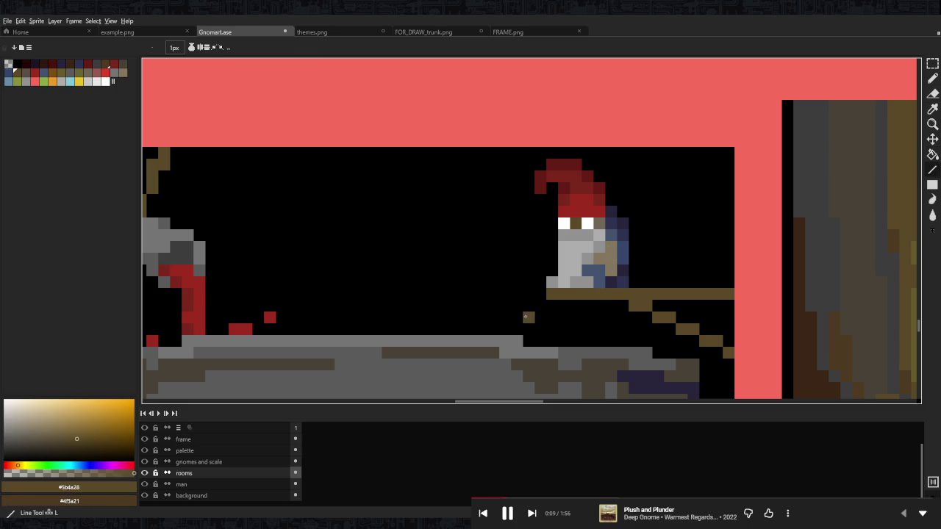
pyautogui.moveTo(528, 329); pyautogui.dragTo(563, 299)
pyautogui.moveTo(623, 253); pyautogui.dragTo(667, 222)
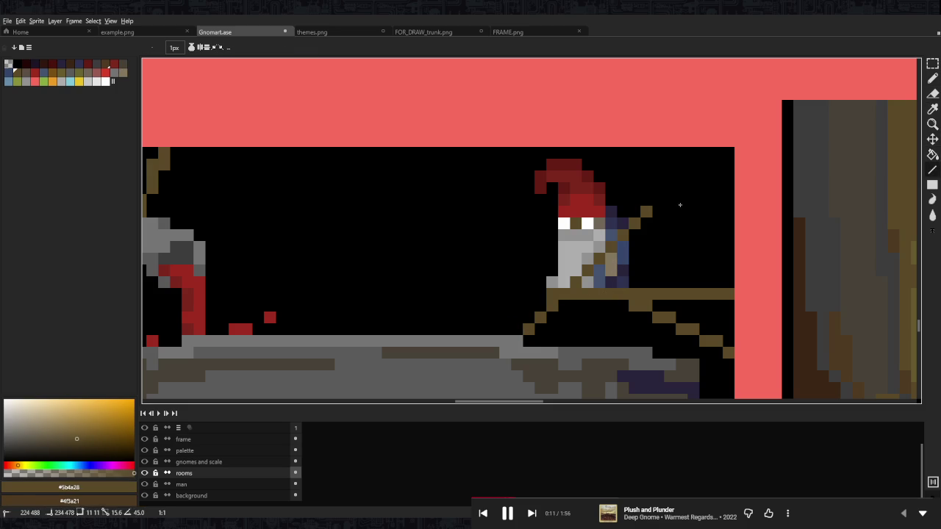
pyautogui.moveTo(599, 276); pyautogui.dragTo(693, 164)
pyautogui.moveTo(552, 300); pyautogui.dragTo(527, 339)
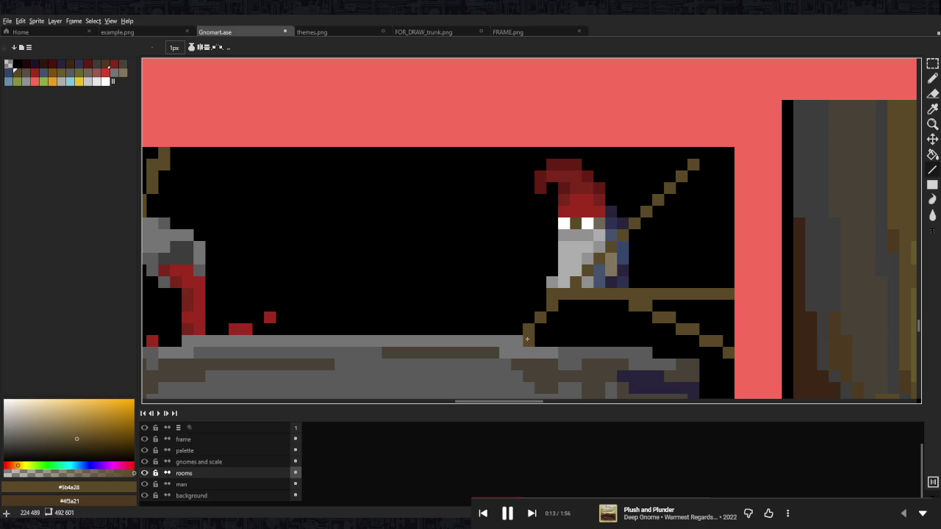
pyautogui.scroll(-5, 650, 241)
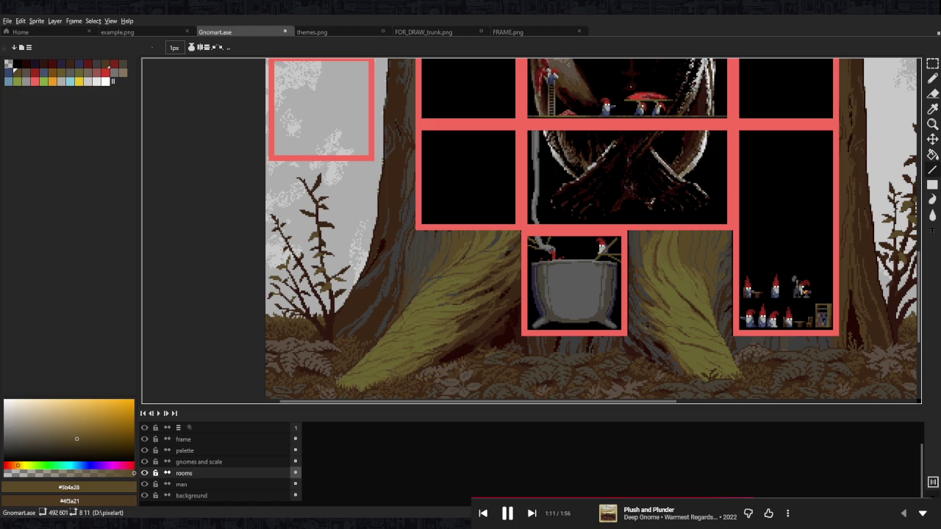
pyautogui.scroll(2, 578, 193)
# - Redraw the lower part of the stick in a different brown
pyautogui.scroll(2, 579, 193)
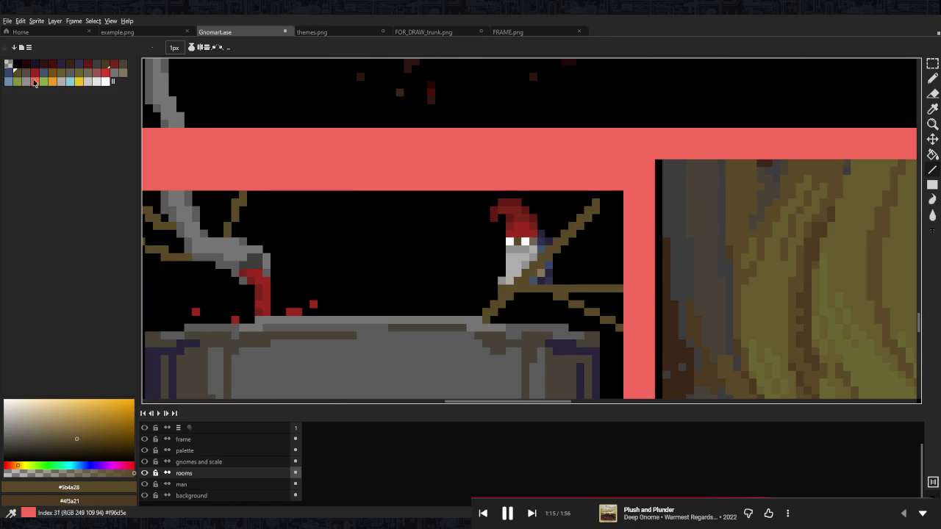
pyautogui.click(62, 77)
pyautogui.scroll(2, 609, 241)
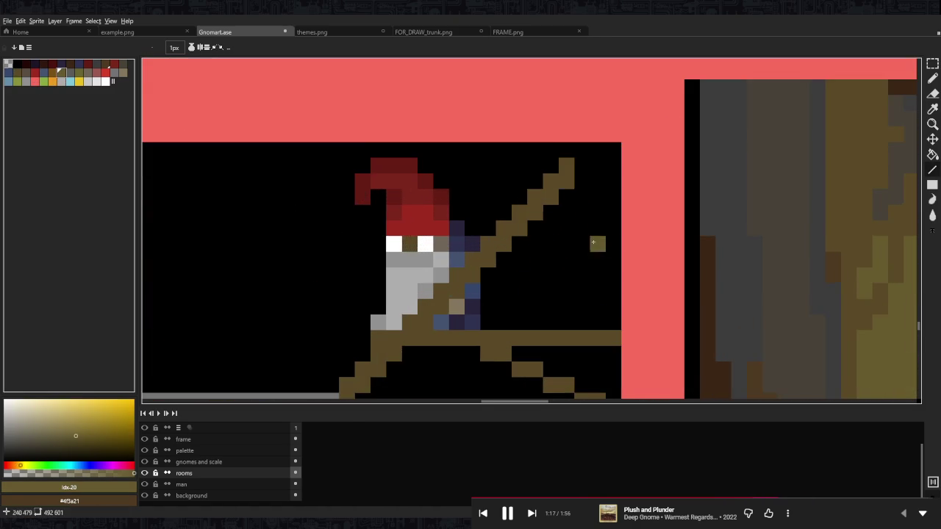
pyautogui.hscroll(-2, 609, 241)
pyautogui.moveTo(406, 353)
pyautogui.mouseDown()
pyautogui.moveTo(548, 233)
pyautogui.moveTo(611, 152)
pyautogui.mouseUp()
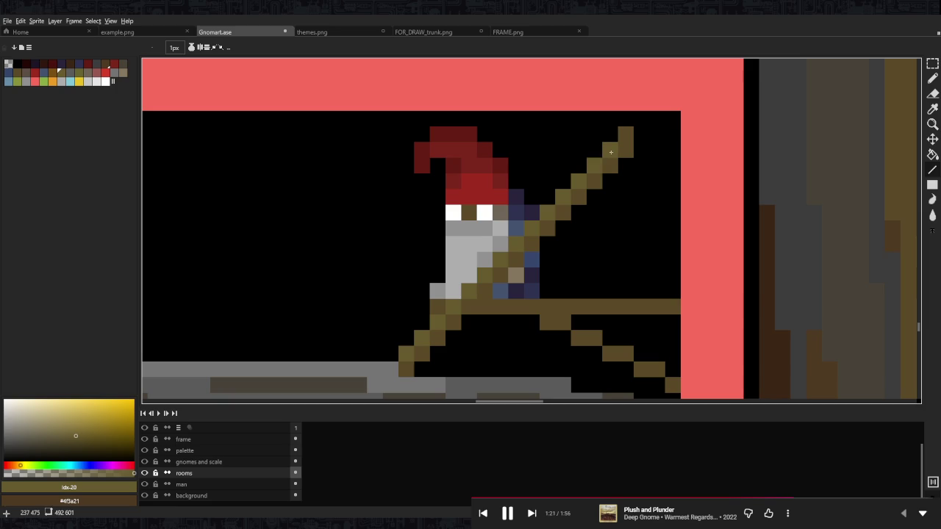
# - Thicken the upper and lower-left parts of the stick with dark brown parallel lines
pyautogui.scroll(1, 611, 153)
pyautogui.press('b')
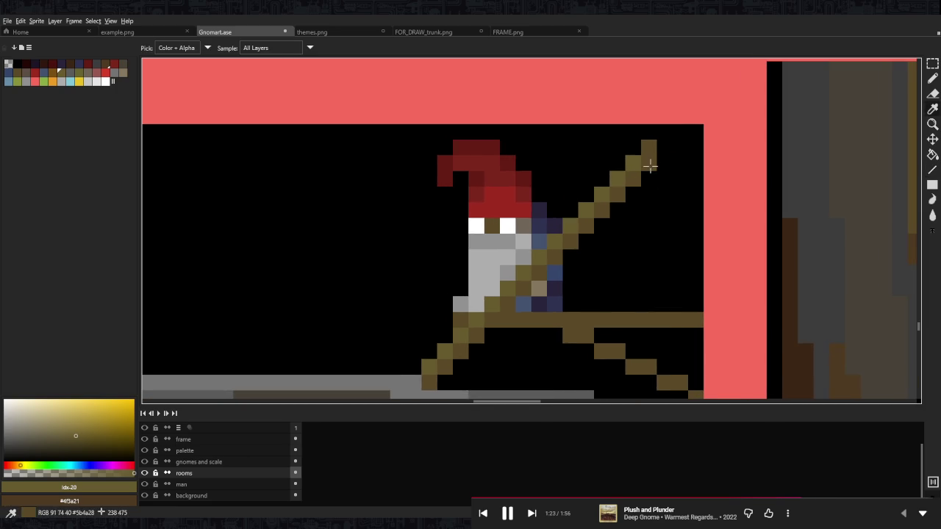
pyautogui.keyDown('alt'); pyautogui.click(647, 160); pyautogui.keyUp('alt')
pyautogui.moveTo(633, 148); pyautogui.dragTo(564, 203)
pyautogui.press('l')
pyautogui.hotkey('ctrl', 'z')
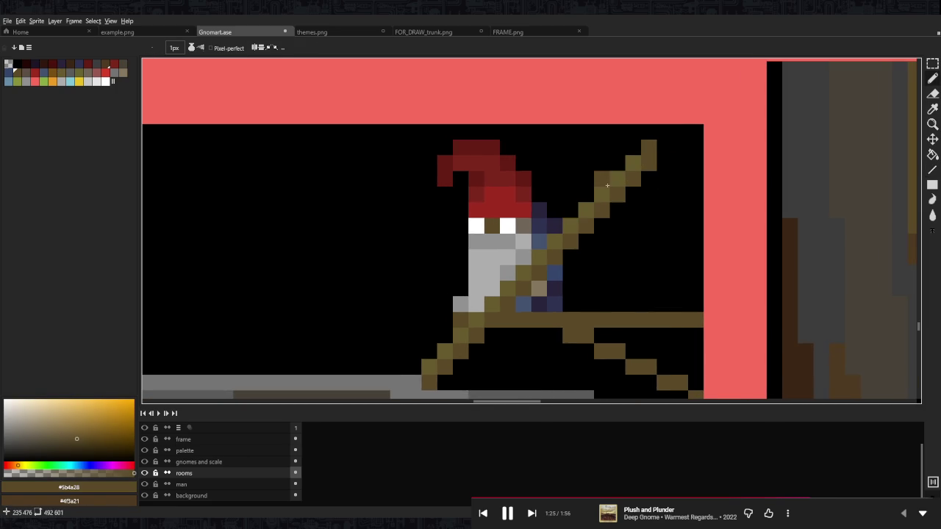
pyautogui.moveTo(629, 145); pyautogui.dragTo(570, 213)
pyautogui.moveTo(445, 336); pyautogui.dragTo(426, 366)
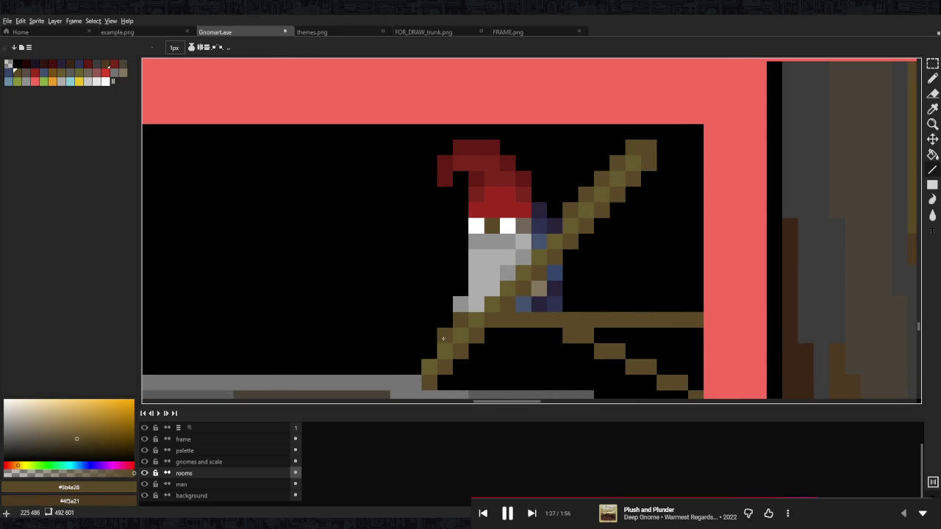
# - Add a lighter olive highlight line along the stick
pyautogui.keyDown('alt'); pyautogui.click(429, 351); pyautogui.keyUp('alt')
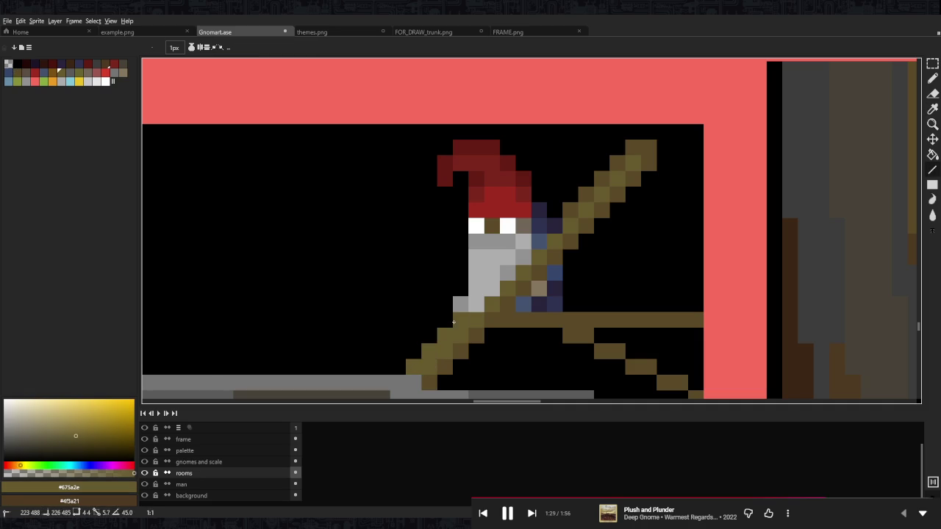
pyautogui.moveTo(569, 212); pyautogui.dragTo(625, 155)
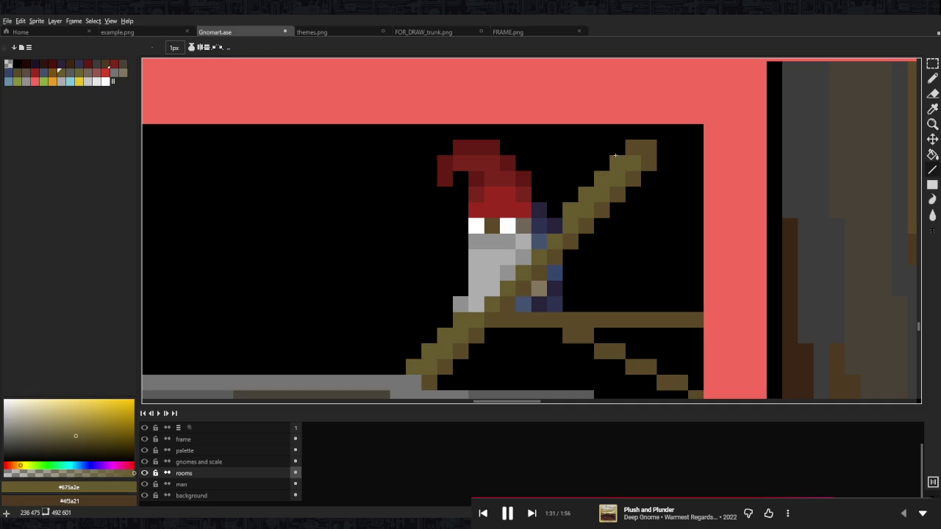
pyautogui.scroll(-5, 555, 243)
pyautogui.scroll(-2, 555, 259)
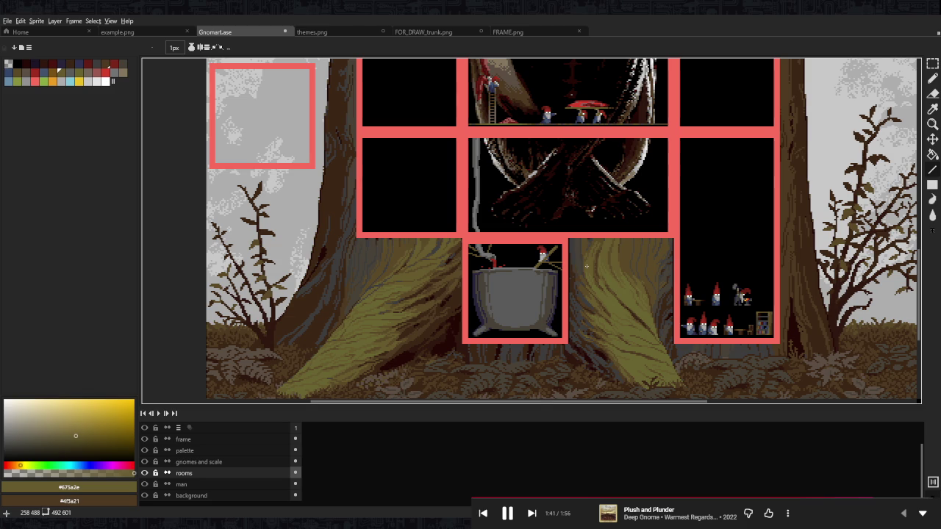
pyautogui.scroll(2, 558, 247)
pyautogui.scroll(1, 559, 253)
# - Paint the stick diagonally across the gnome in dark brown #5b4a28
pyautogui.press('i')
pyautogui.click(560, 262)
pyautogui.press('b')
pyautogui.moveTo(526, 275); pyautogui.dragTo(497, 306)
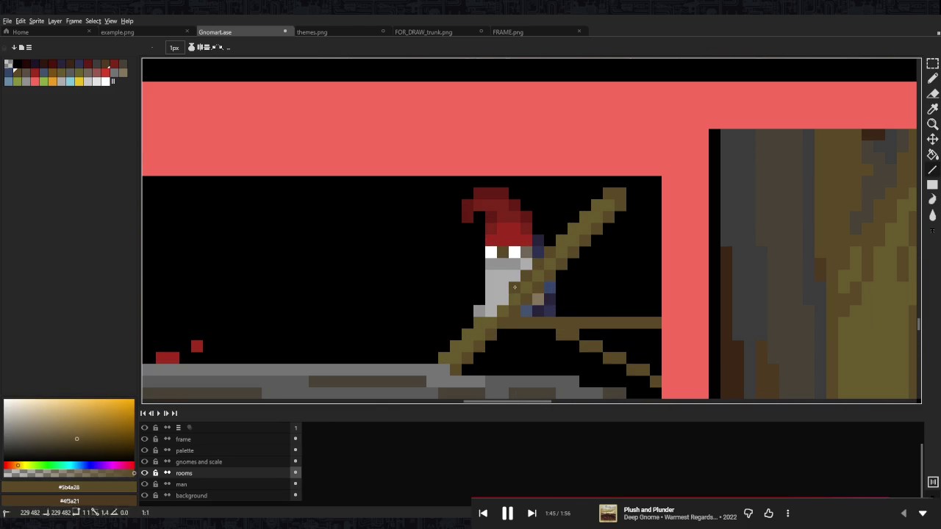
pyautogui.scroll(-3, 498, 306)
pyautogui.scroll(1, 455, 154)
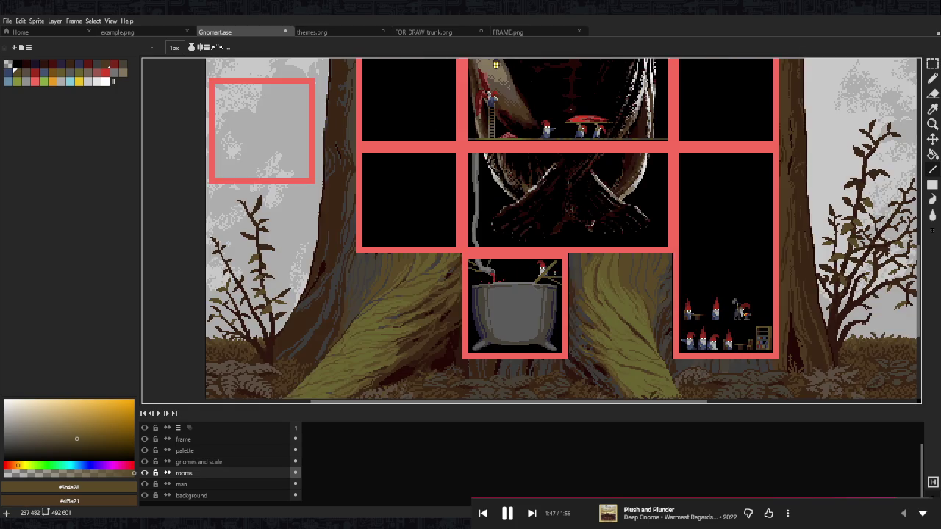
pyautogui.scroll(3, 547, 276)
# - Undo and redo the last olive stroke to compare the stick
pyautogui.press('i')
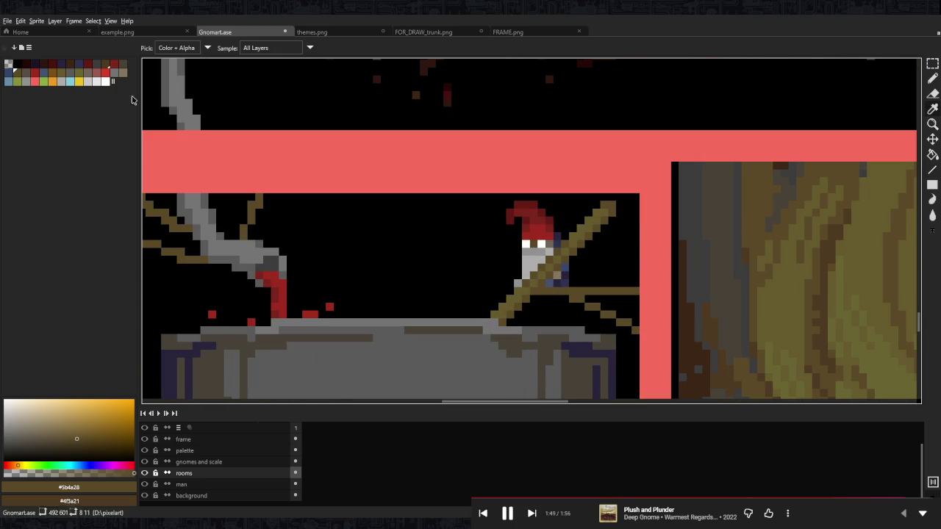
pyautogui.press('b')
pyautogui.scroll(2, 539, 284)
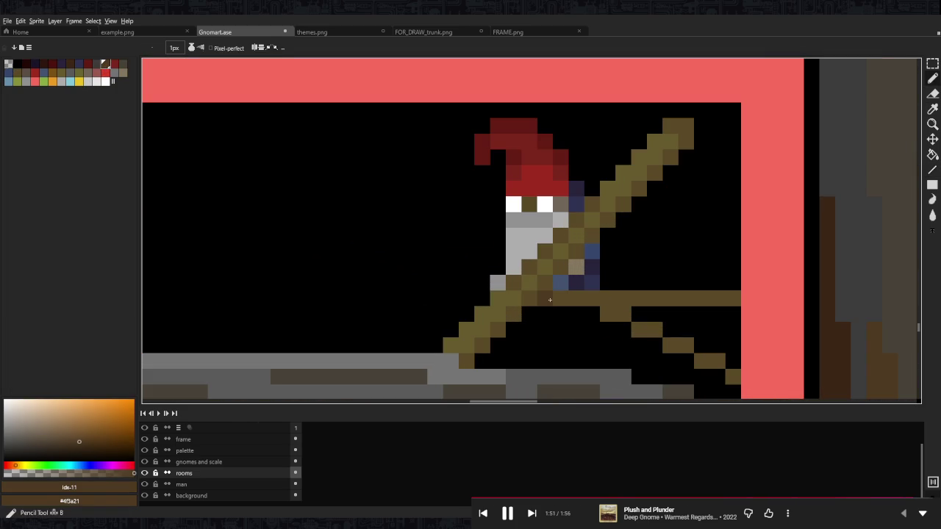
pyautogui.hotkey('ctrl', 'z')
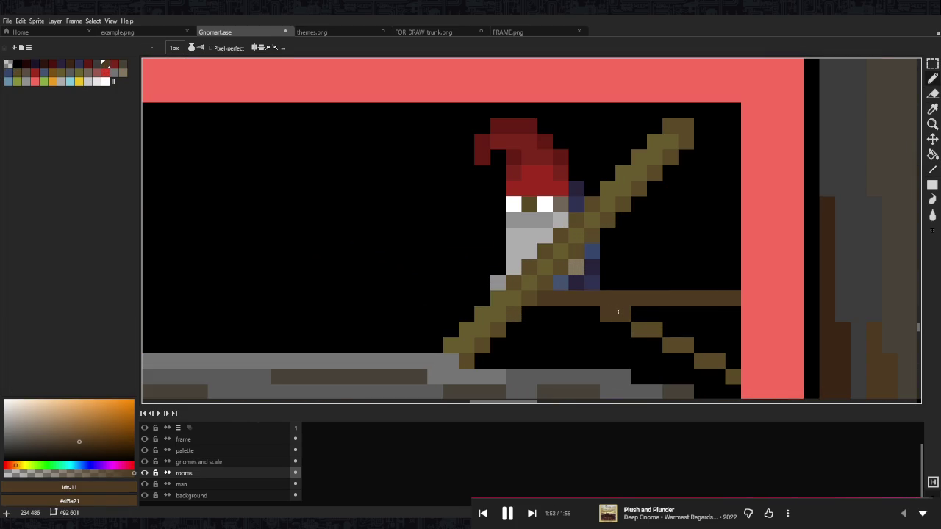
pyautogui.hotkey('ctrl', 'y')
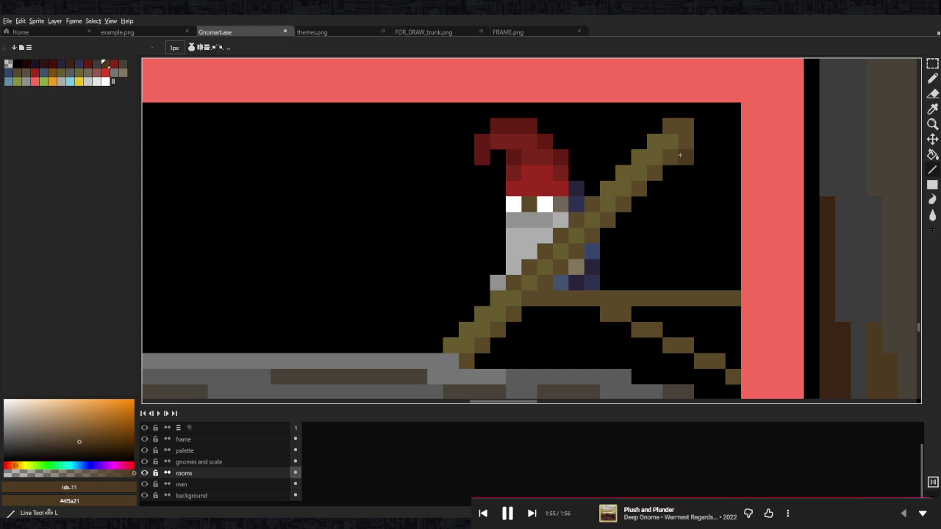
pyautogui.scroll(-1, 553, 287)
pyautogui.scroll(-2, 573, 265)
pyautogui.scroll(-1, 588, 243)
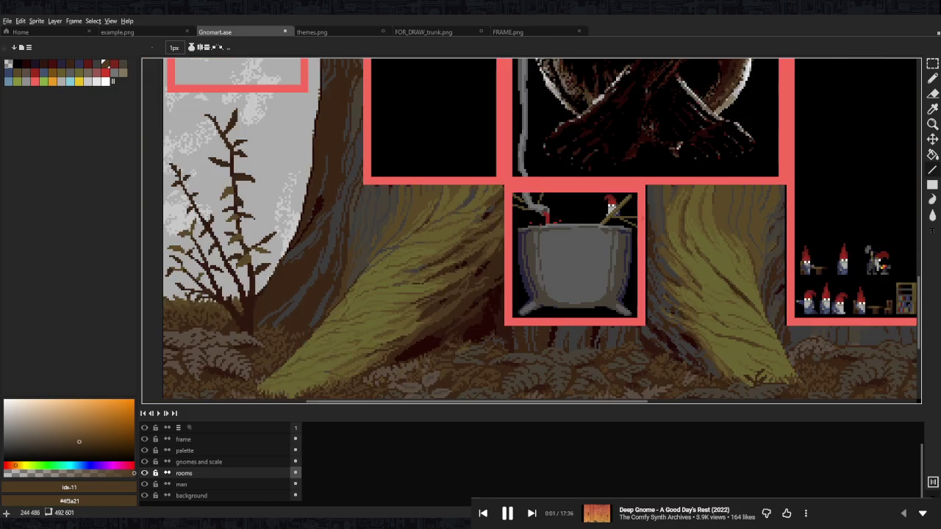
# - Sample the grey-green #64775f from the canvas and zoom around the stick
pyautogui.scroll(3, 614, 213)
pyautogui.keyDown('alt'); pyautogui.click(613, 213); pyautogui.keyUp('alt')
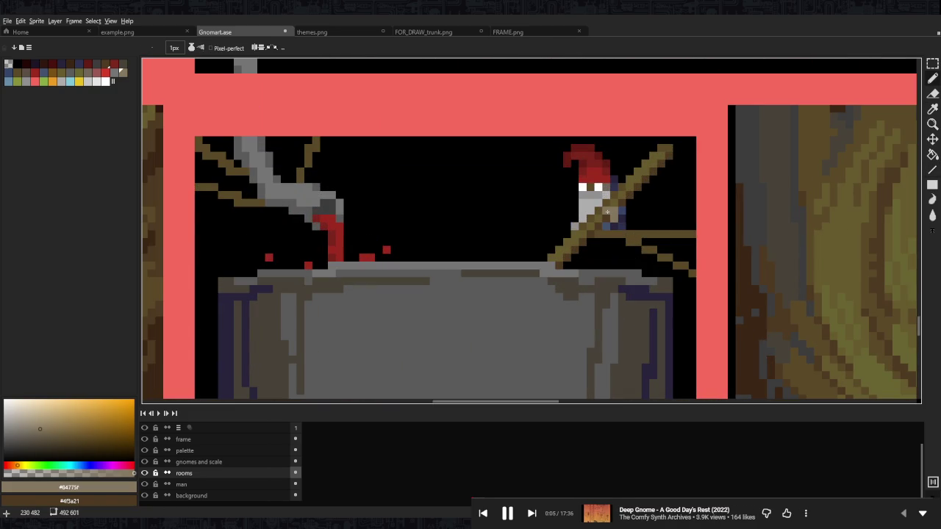
pyautogui.scroll(-3, 614, 195)
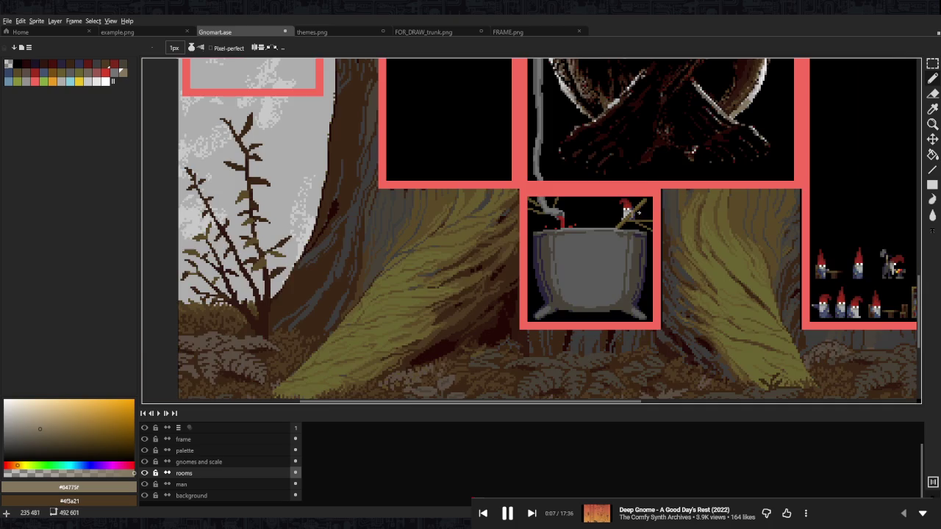
pyautogui.scroll(3, 620, 214)
pyautogui.scroll(-2, 620, 213)
pyautogui.scroll(-1, 620, 213)
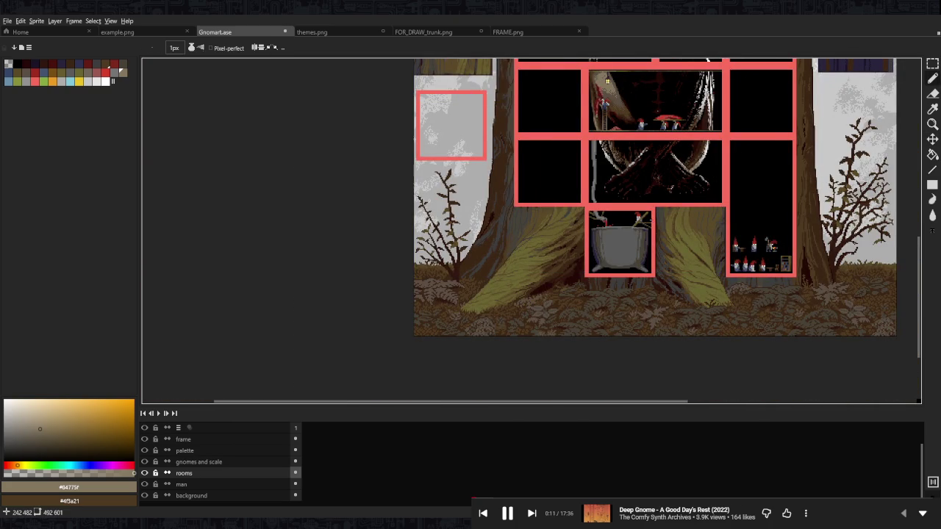
pyautogui.scroll(1, 619, 243)
pyautogui.scroll(2, 630, 246)
pyautogui.scroll(1, 573, 232)
pyautogui.scroll(-2, 544, 235)
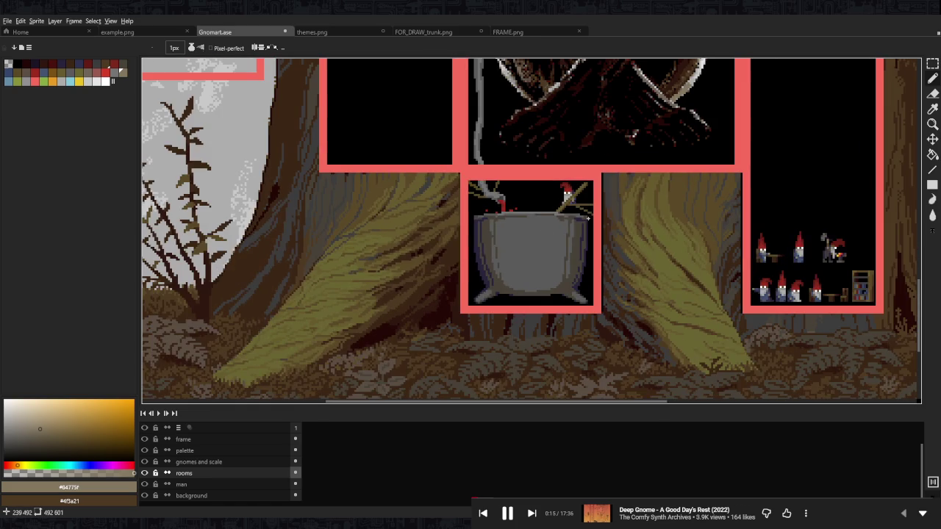
pyautogui.scroll(3, 608, 205)
pyautogui.scroll(1, 588, 210)
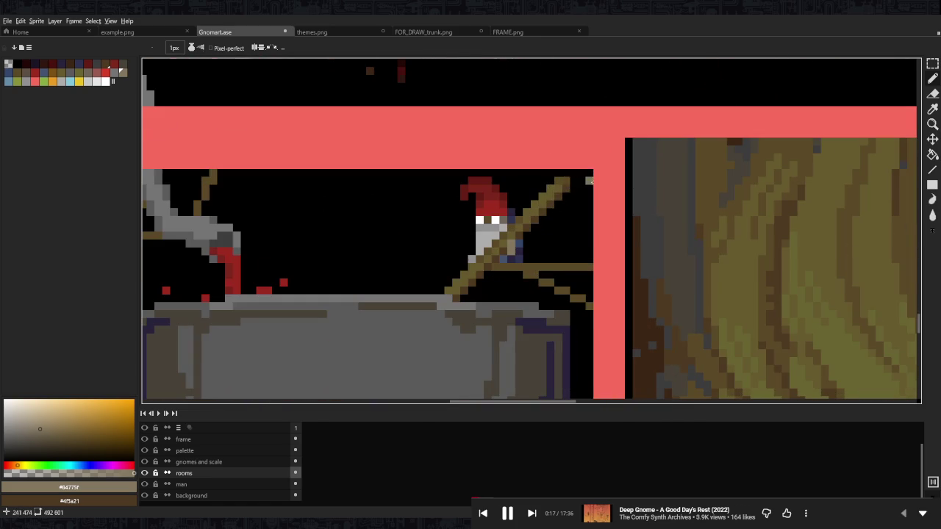
# - Black out the stick's upper tip with the #000000 background colour and recentre the cauldron room
pyautogui.keyDown('alt'); pyautogui.click(573, 212); pyautogui.keyUp('alt')
pyautogui.moveTo(566, 187)
pyautogui.mouseDown()
pyautogui.moveTo(544, 200)
pyautogui.moveTo(550, 207)
pyautogui.mouseUp()
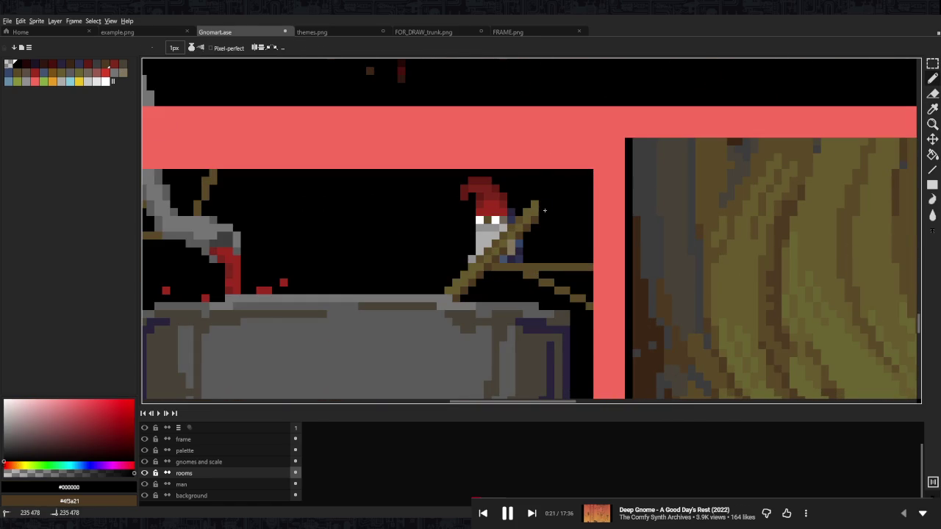
pyautogui.scroll(-4, 549, 215)
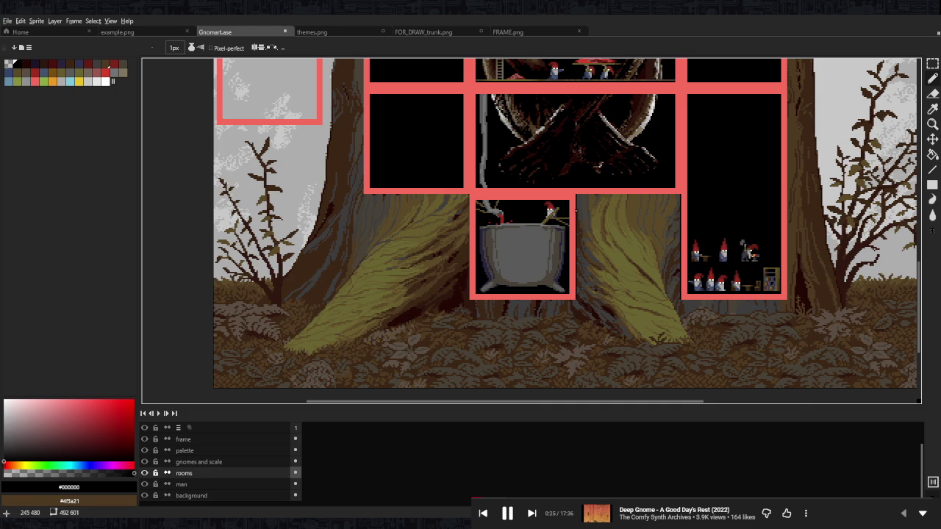
pyautogui.scroll(1, 575, 205)
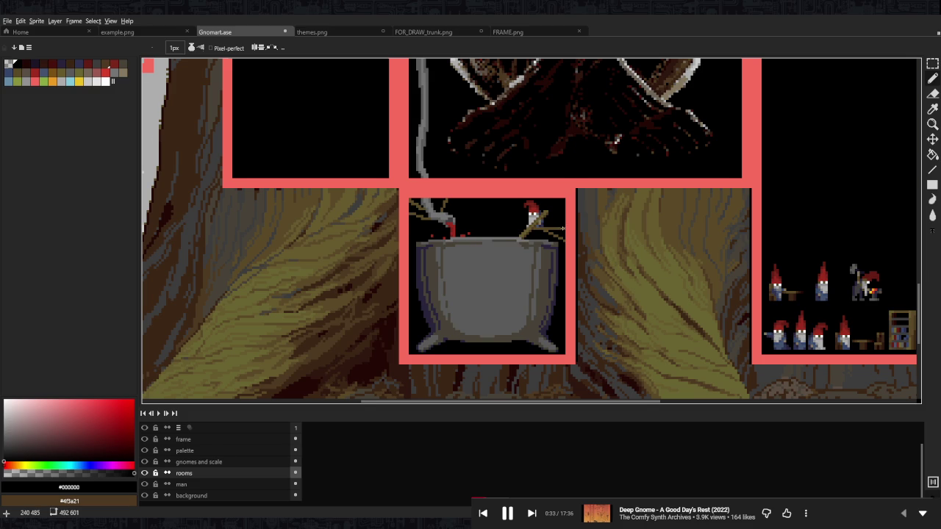
pyautogui.moveTo(563, 225); pyautogui.dragTo(556, 270)
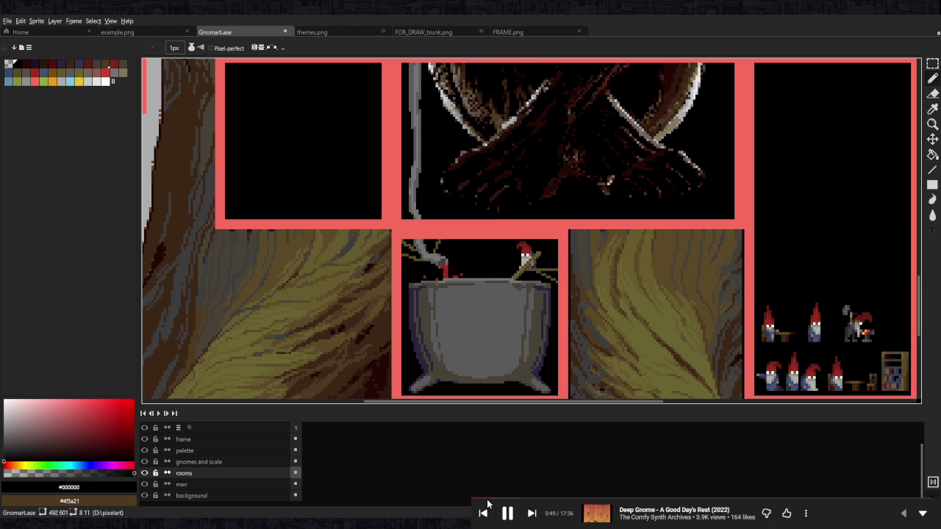
# - Sample the cauldron's dark navy #28243b and dark grey-brown #474237
pyautogui.scroll(1, 514, 272)
pyautogui.scroll(2, 514, 271)
pyautogui.scroll(3, 310, 316)
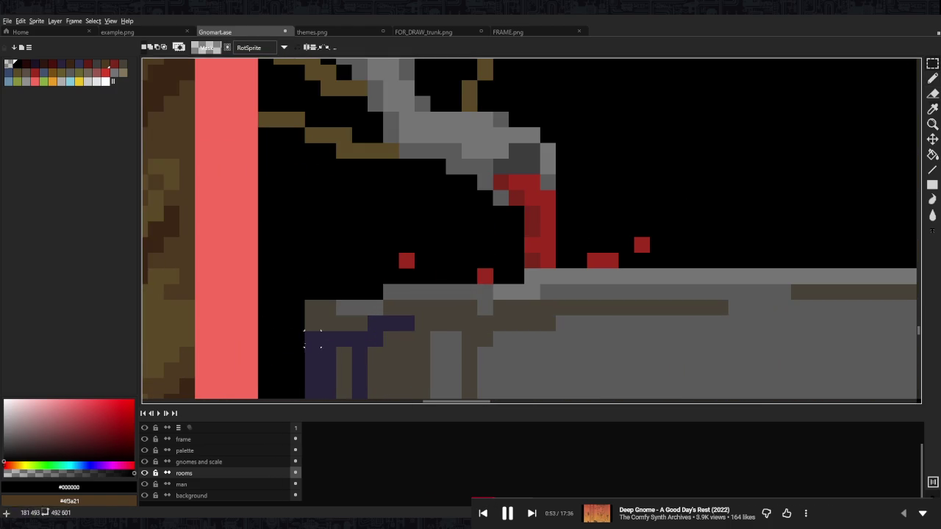
pyautogui.keyDown('alt'); pyautogui.click(309, 316); pyautogui.keyUp('alt')
pyautogui.hscroll(5, 799, 277)
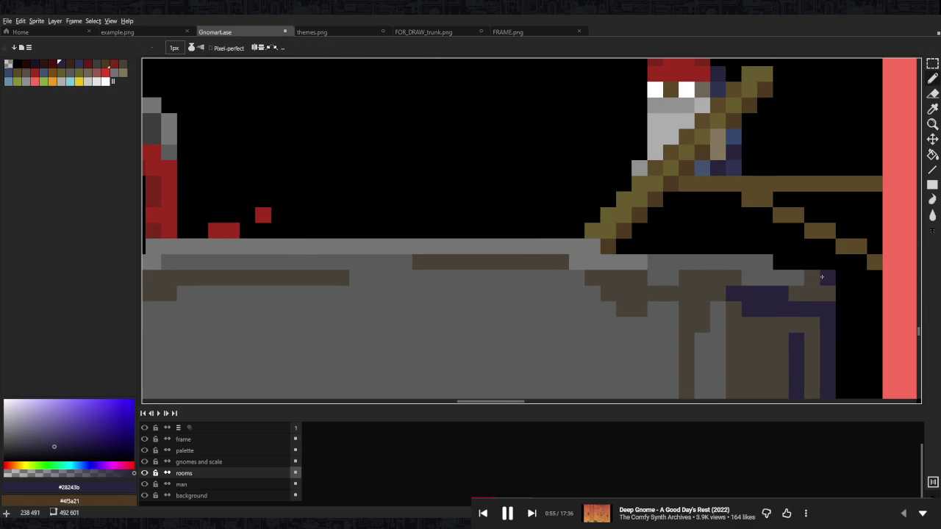
pyautogui.keyDown('alt'); pyautogui.click(799, 275); pyautogui.keyUp('alt')
pyautogui.hscroll(-5, 405, 262)
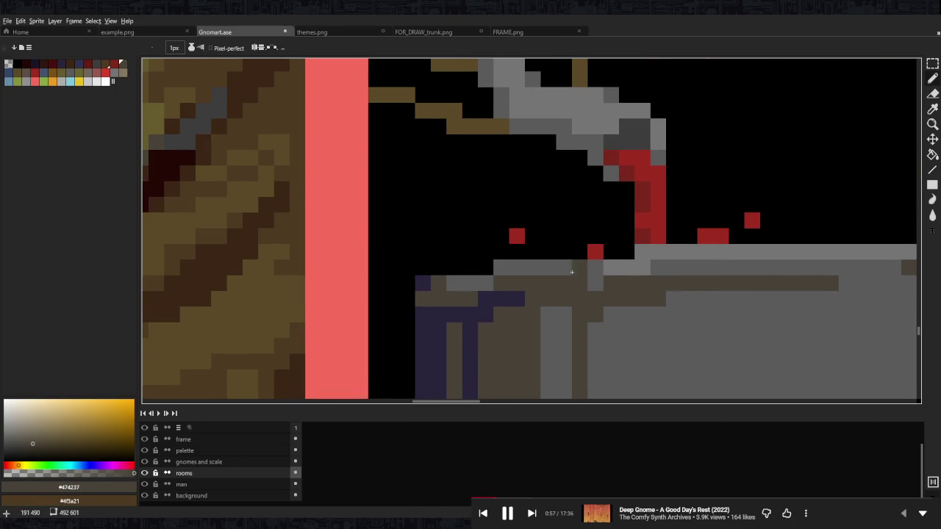
# - Compare the cauldron rim's grey #5b5b5b against the dark grey-brown #474237
pyautogui.hscroll(4, 632, 252)
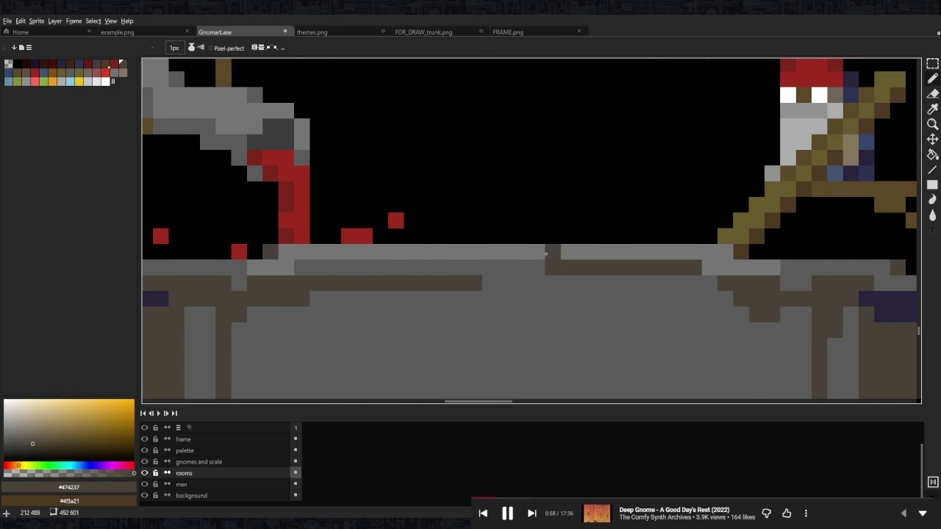
pyautogui.scroll(-3, 515, 250)
pyautogui.scroll(-2, 514, 250)
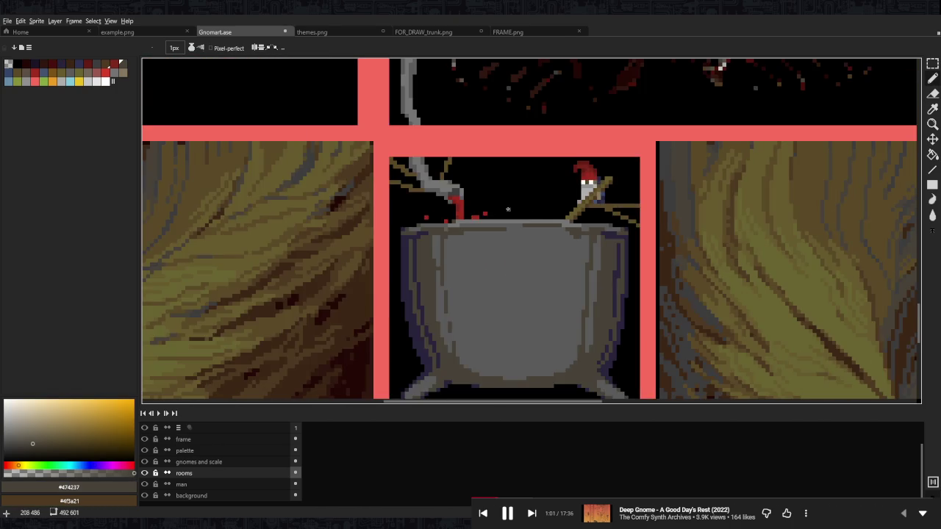
pyautogui.scroll(5, 507, 249)
pyautogui.keyDown('alt'); pyautogui.click(406, 252); pyautogui.keyUp('alt')
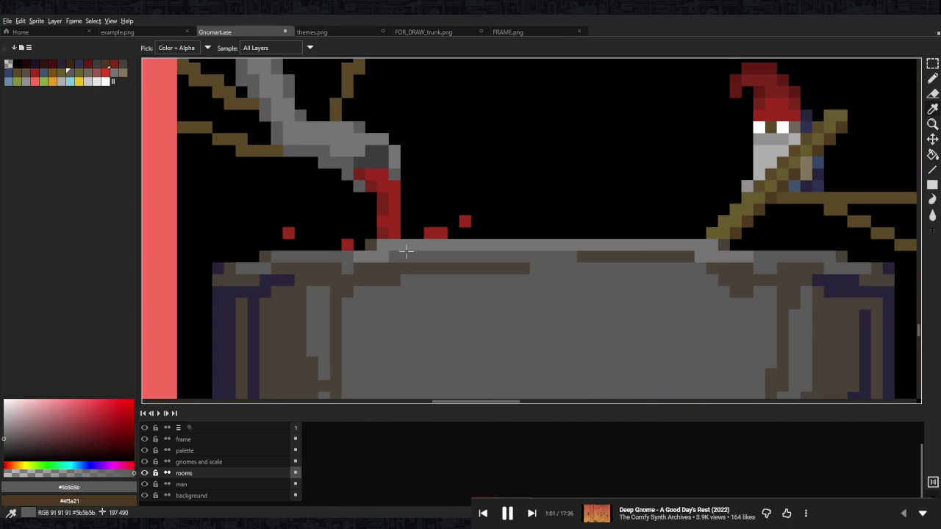
pyautogui.keyDown('alt'); pyautogui.click(735, 245); pyautogui.keyUp('alt')
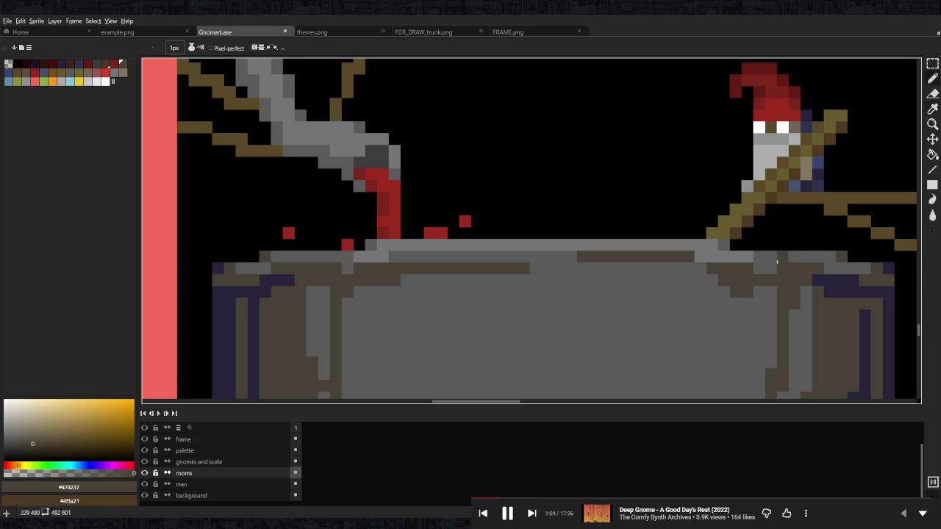
pyautogui.hscroll(-5, 349, 247)
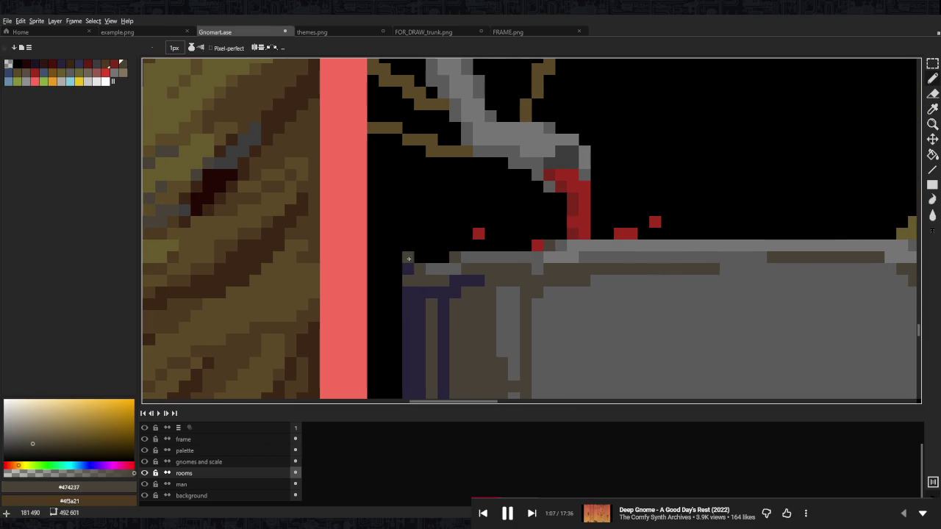
# - Place dark navy pixels on the cauldron's upper-left rim
pyautogui.keyDown('alt'); pyautogui.click(447, 279); pyautogui.keyUp('alt')
pyautogui.click(525, 245)
pyautogui.scroll(-6, 789, 245)
pyautogui.scroll(-1, 735, 235)
pyautogui.scroll(5, 682, 230)
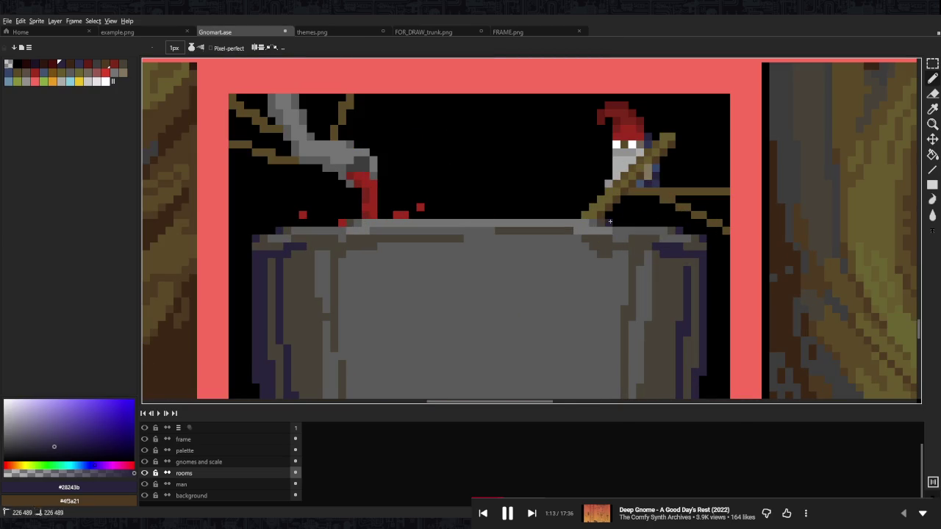
pyautogui.scroll(-3, 693, 215)
pyautogui.scroll(-1, 699, 216)
pyautogui.scroll(4, 699, 216)
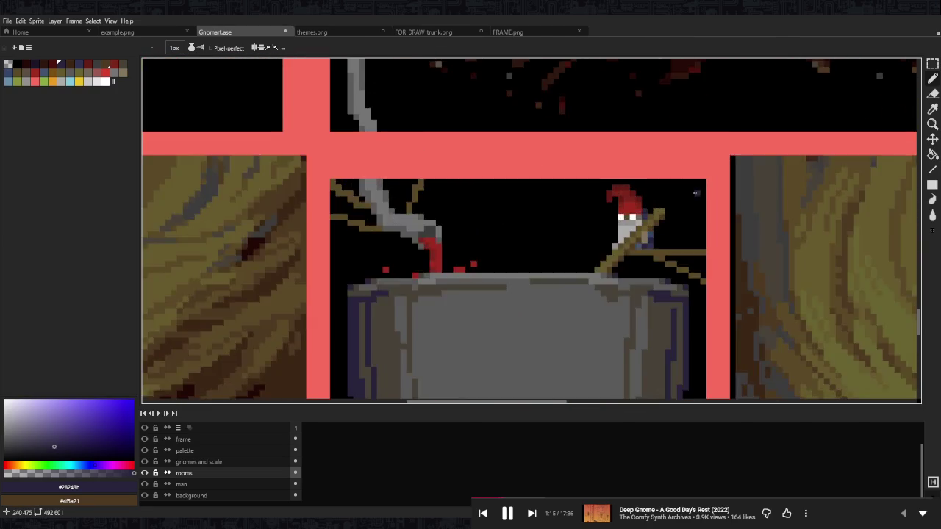
pyautogui.scroll(1, 699, 220)
pyautogui.hscroll(1, 662, 243)
pyautogui.keyDown('alt'); pyautogui.click(633, 256); pyautogui.keyUp('alt')
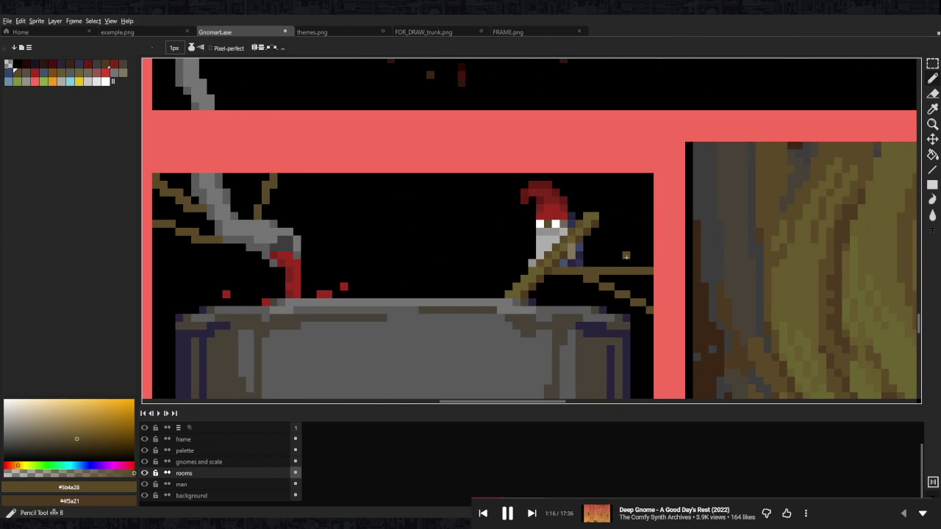